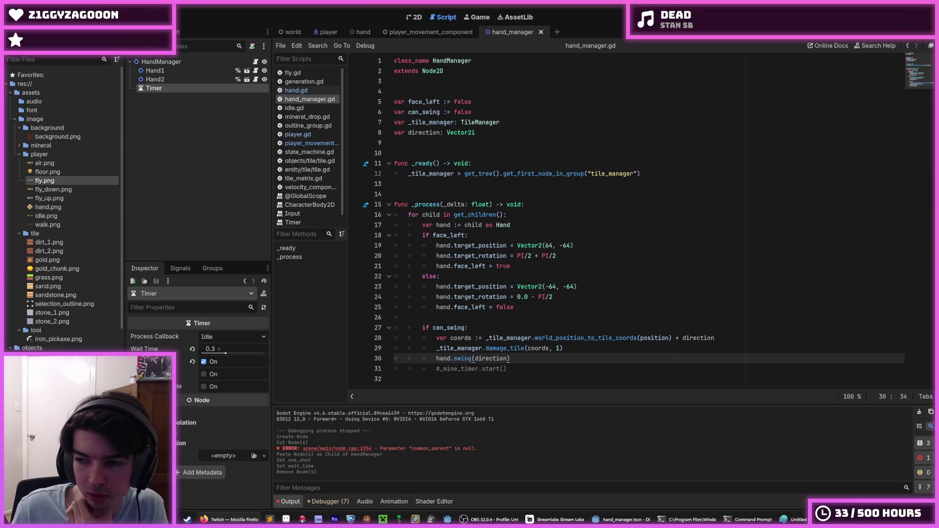
Review the _process code in hand_manager.gd around the target position, rotation and mine timer lines
left_click(663, 163)
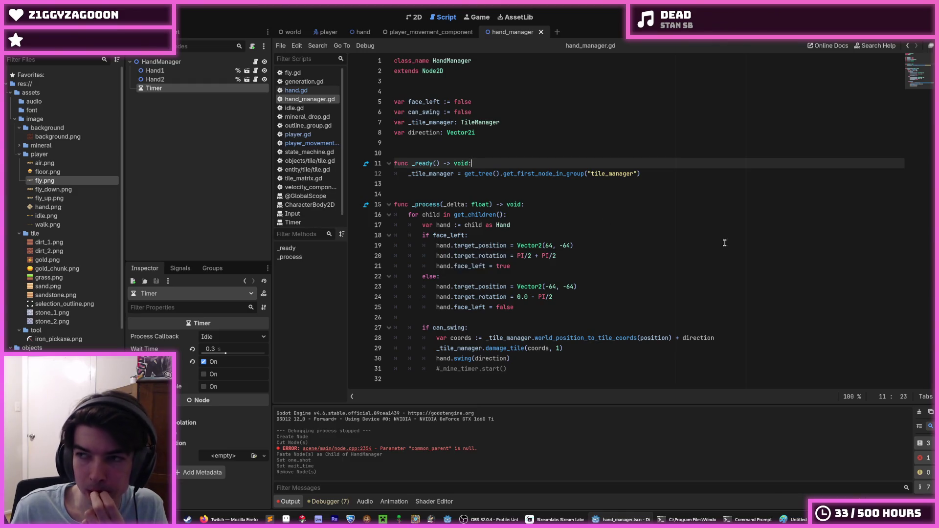
key("alt+Tab")
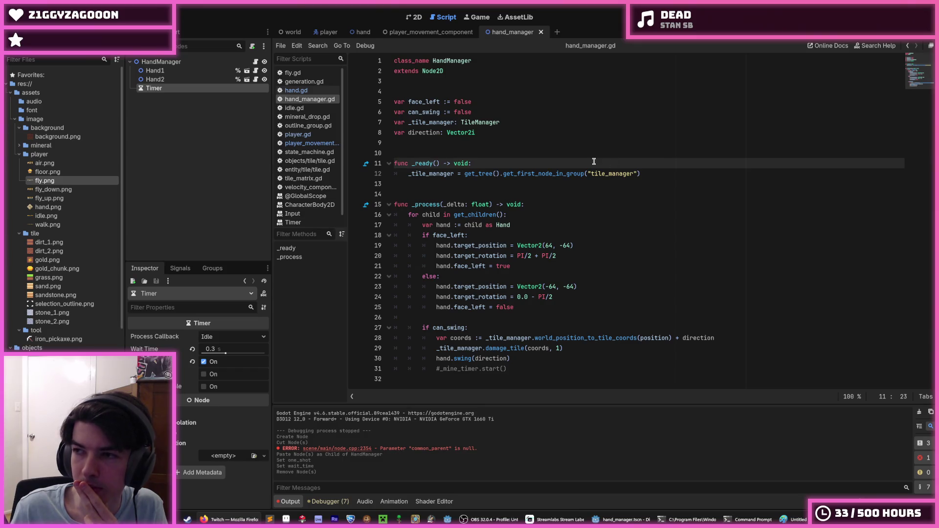
left_click(537, 276)
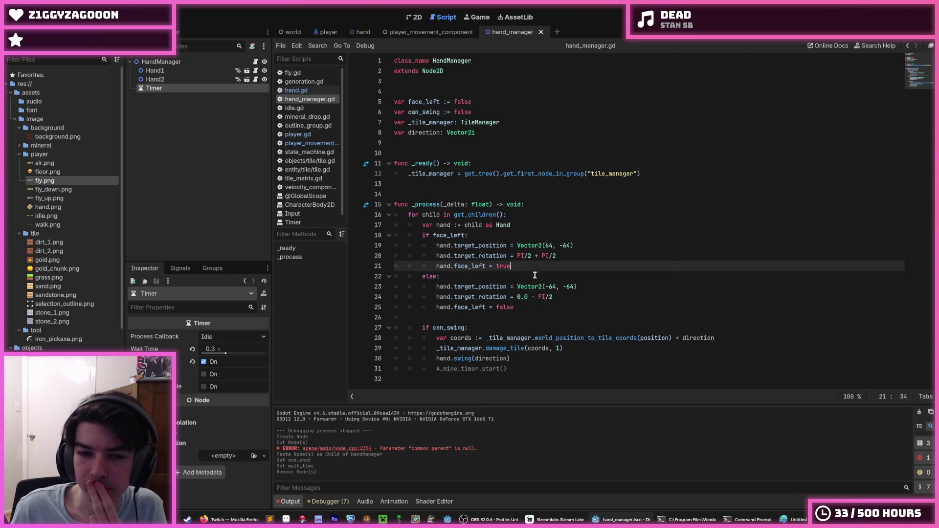
left_click(596, 289)
left_click(596, 299)
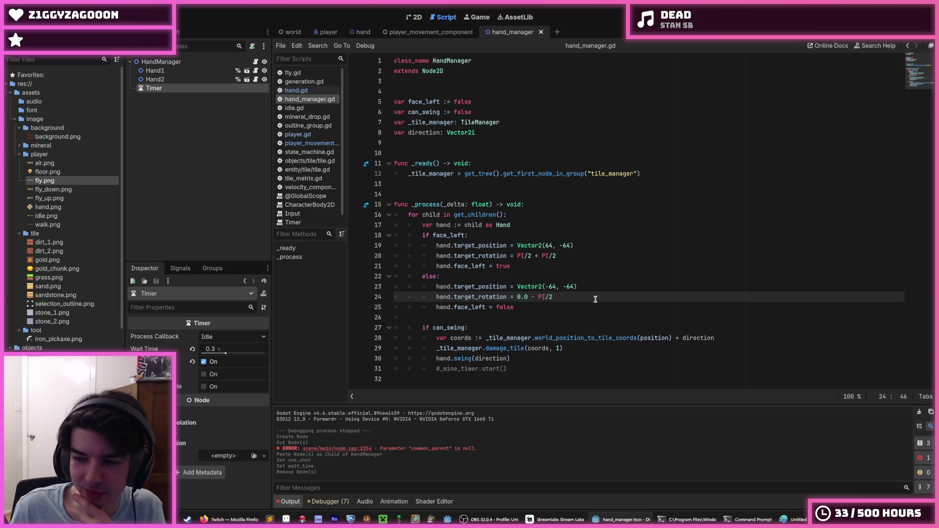
left_click(584, 287)
left_click(585, 295)
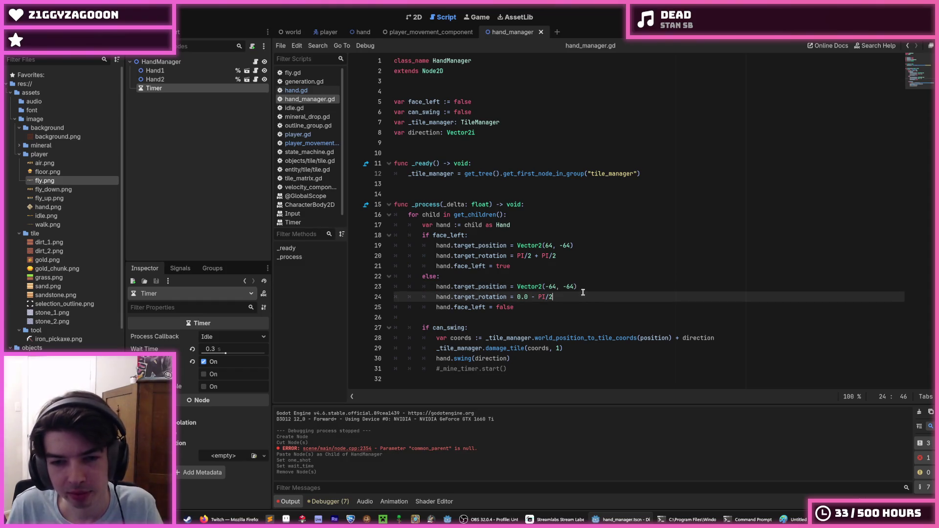
left_click(589, 287)
left_click(586, 296)
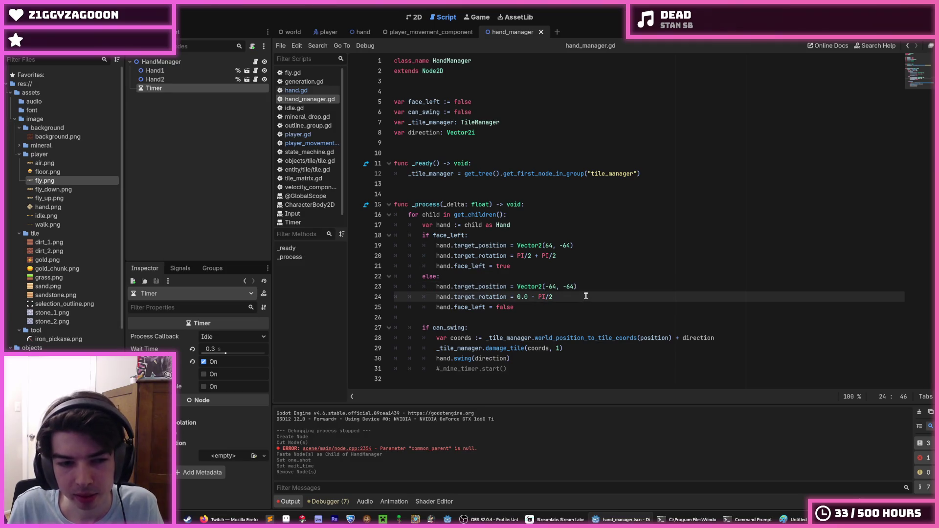
left_click(523, 367)
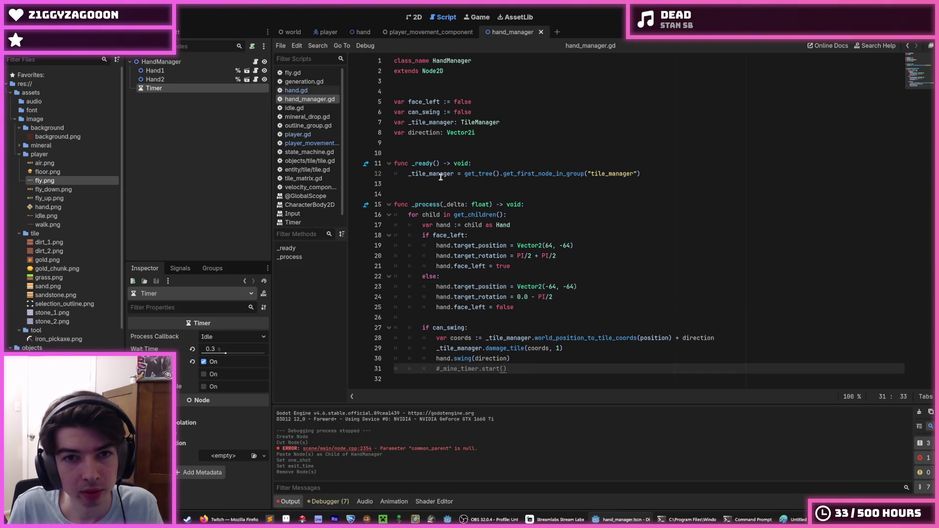
left_click(497, 136)
key("Return")
type("@")
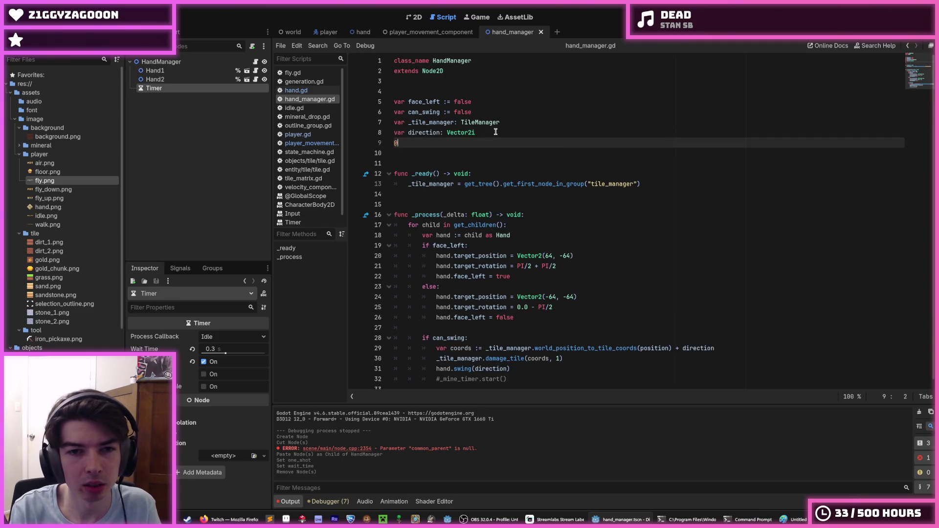
type("onready var timer")
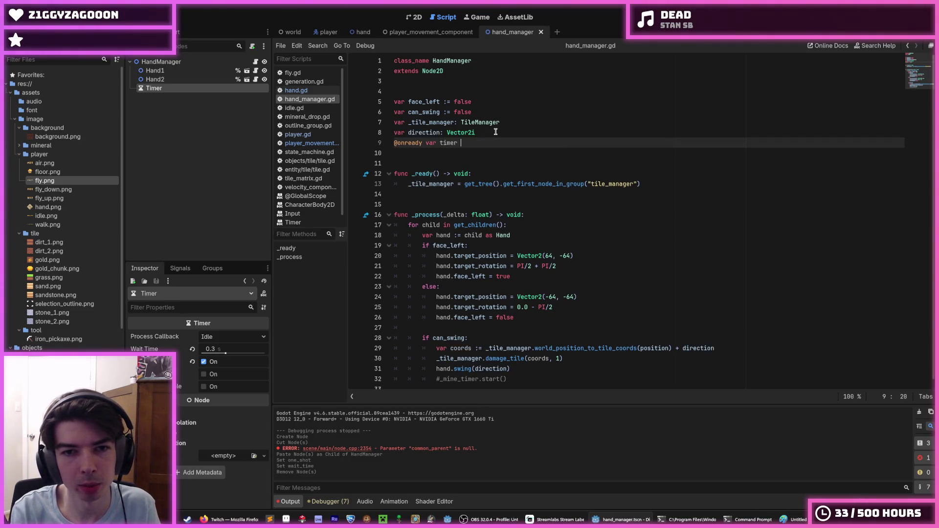
key("BackSpace")
key("BackSpace")
type(":= $Timer")
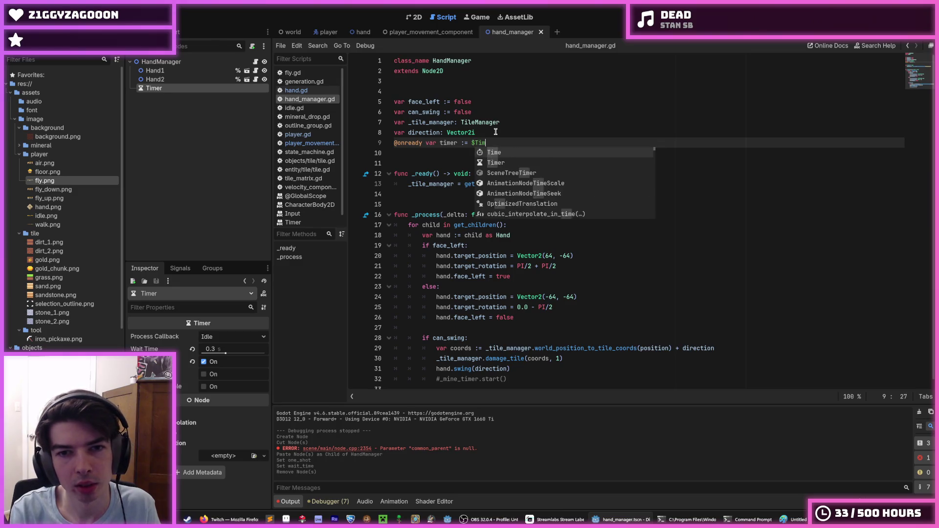
Uncomment the mine timer call as '_timer.start()', rename the declaration to _timer, and save
scroll(539, 318, "down", 1)
left_click(471, 373)
key("ctrl+k")
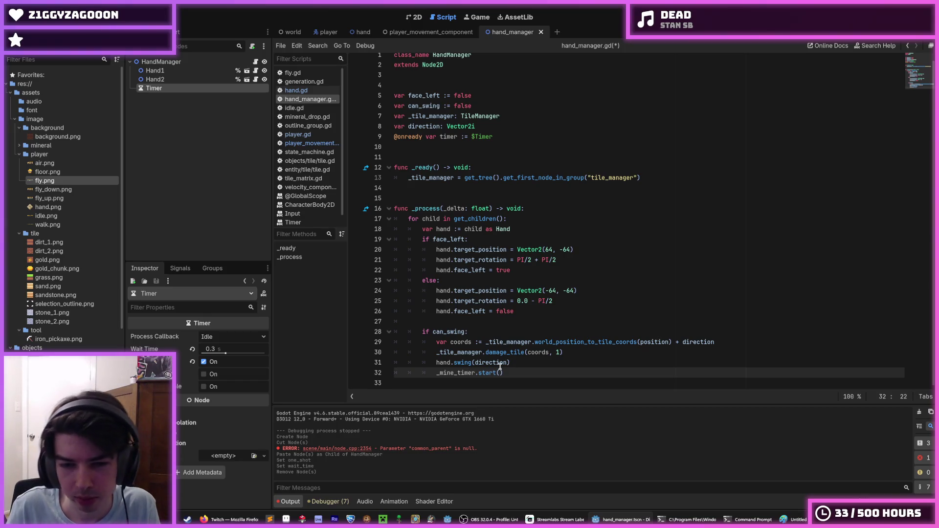
scroll(471, 371, "up", 1)
double_click(470, 380)
type("timer")
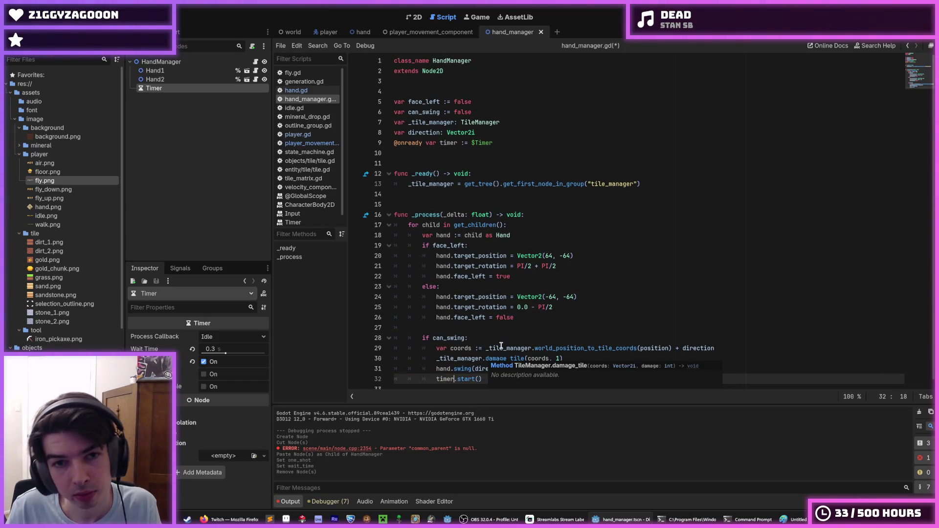
key("Home")
type("_")
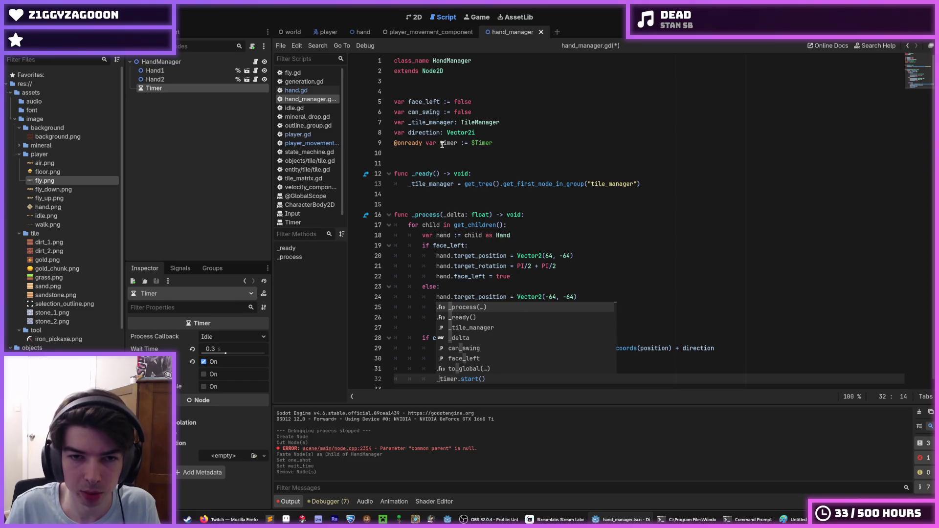
left_click(442, 143)
type("_")
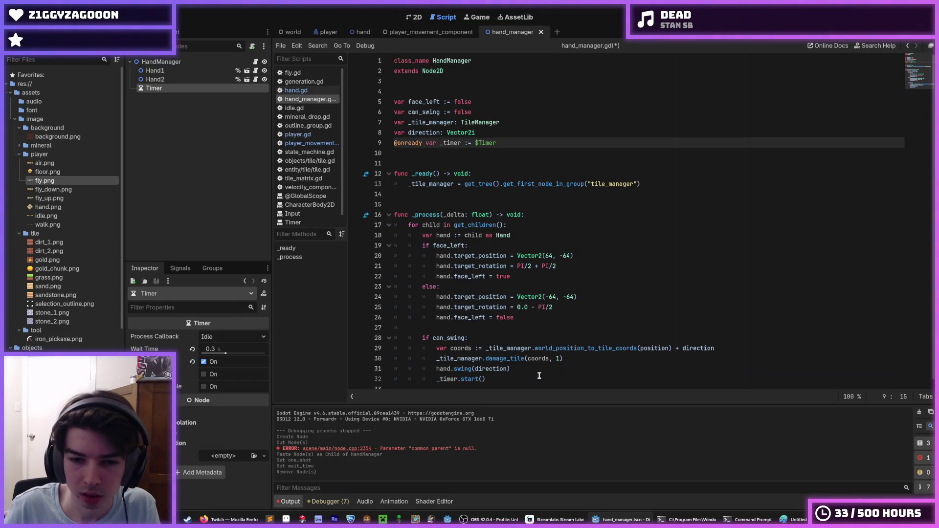
left_click(539, 378)
key("ctrl+s")
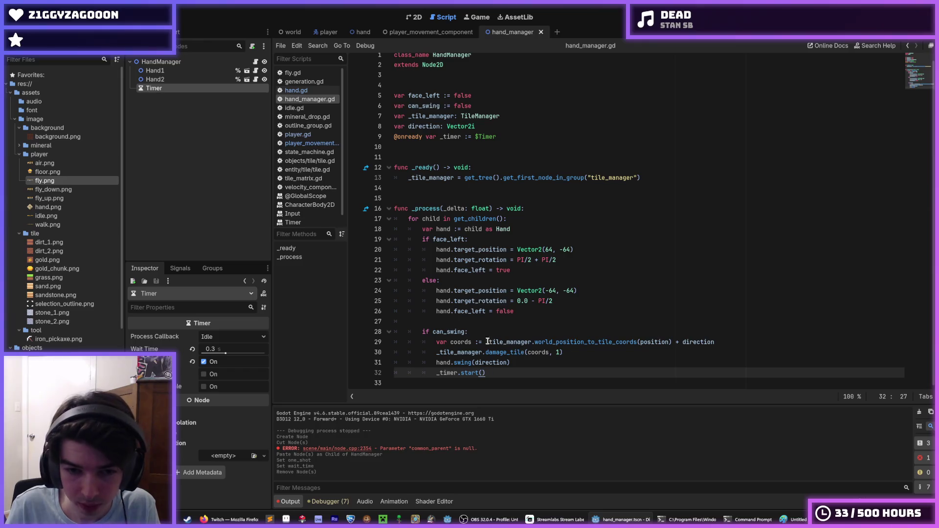
Extend the swing condition to 'if can_swing and _timer.is_stopped():'
left_click(465, 333)
type("and ")
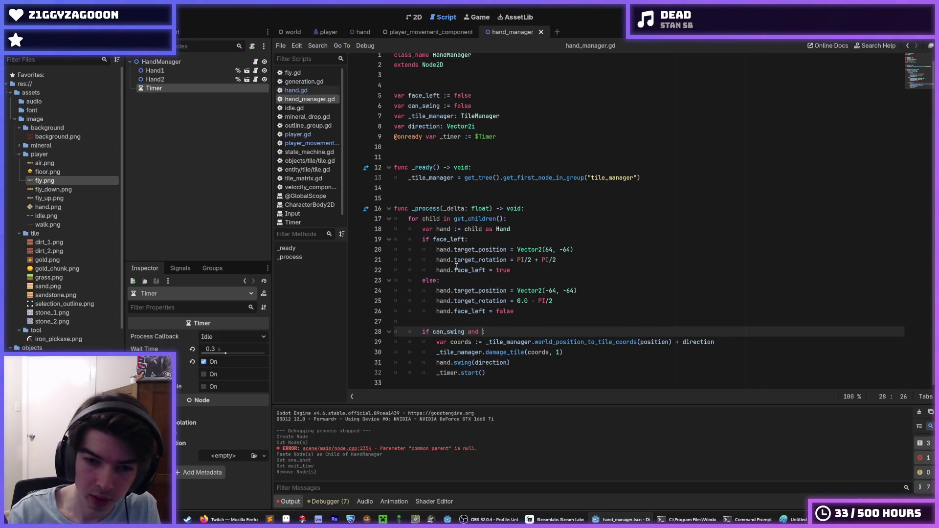
type("_timer.")
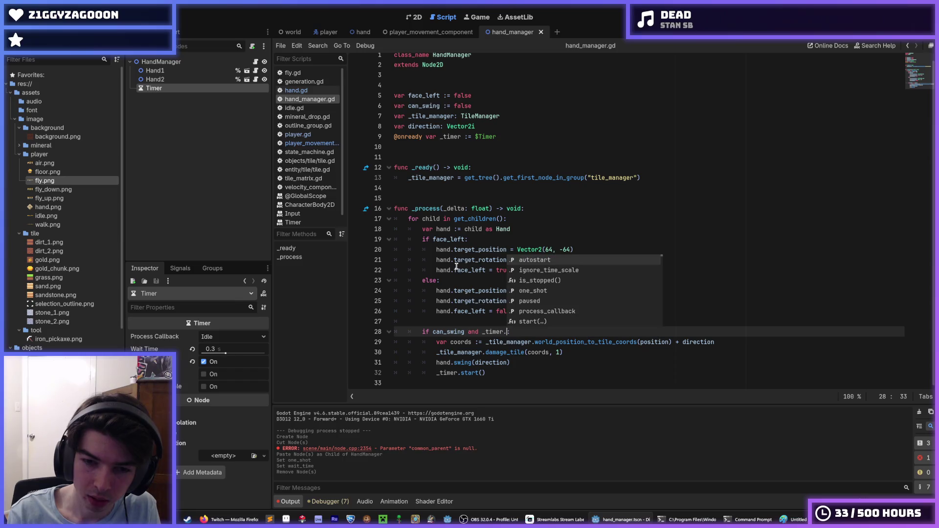
type("is")
key("Return")
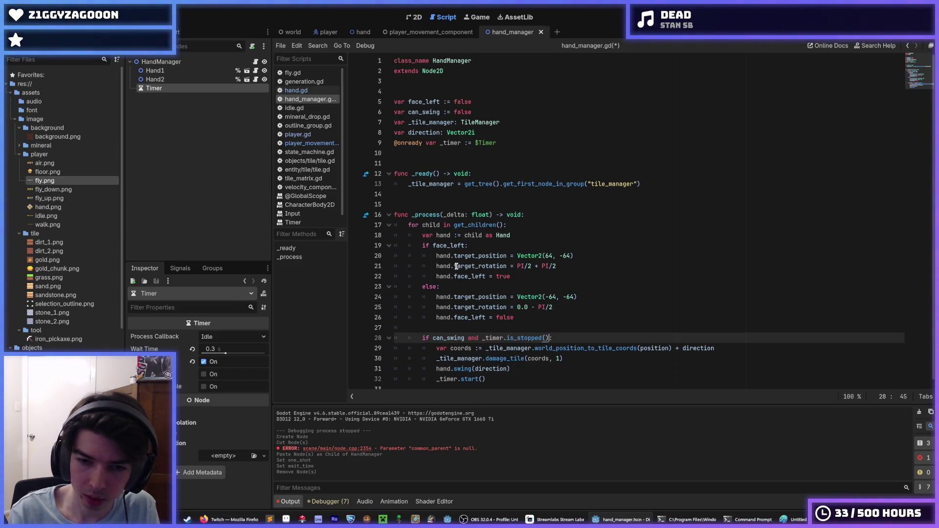
scroll(456, 266, "down", 1)
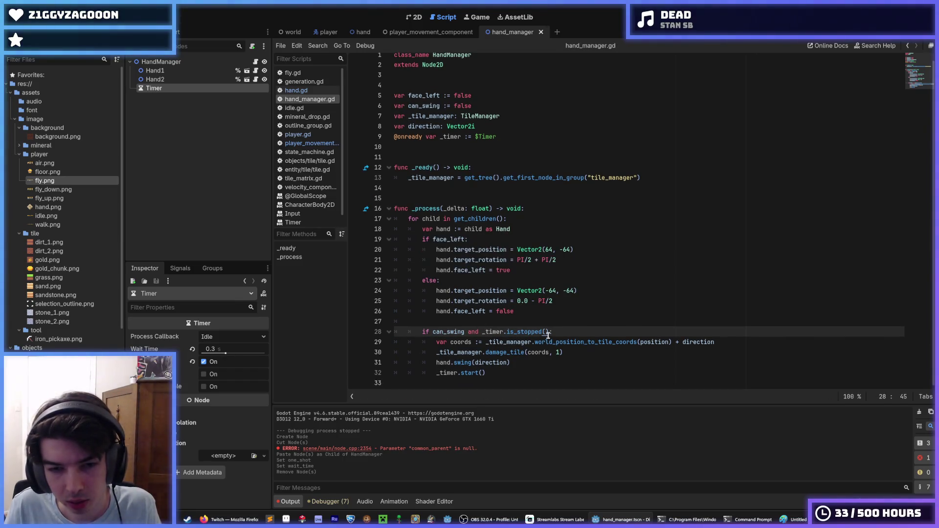
type(":")
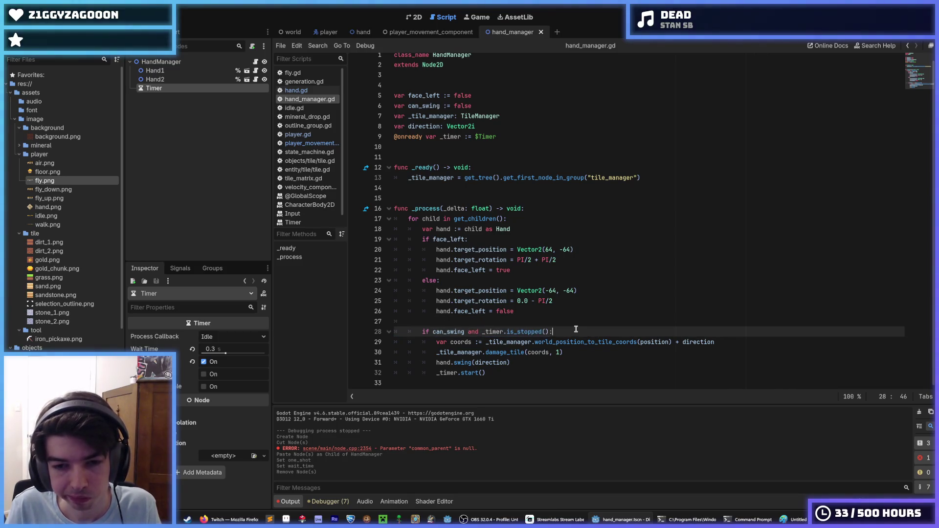
Inspect the tile-coordinate conversion and damage_tile call on lines 29-30
left_click(755, 344)
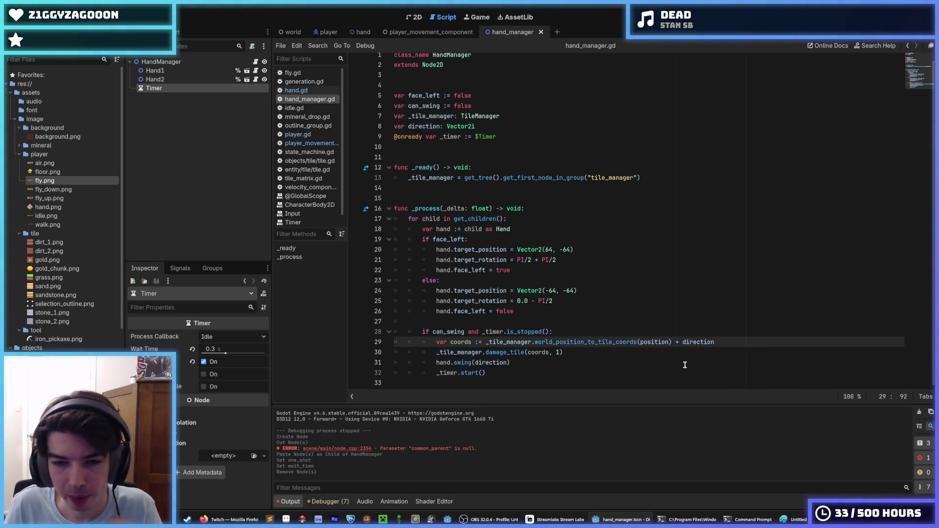
left_click(669, 349)
left_click(740, 342)
left_click_drag(741, 342, 542, 342)
left_click(542, 342)
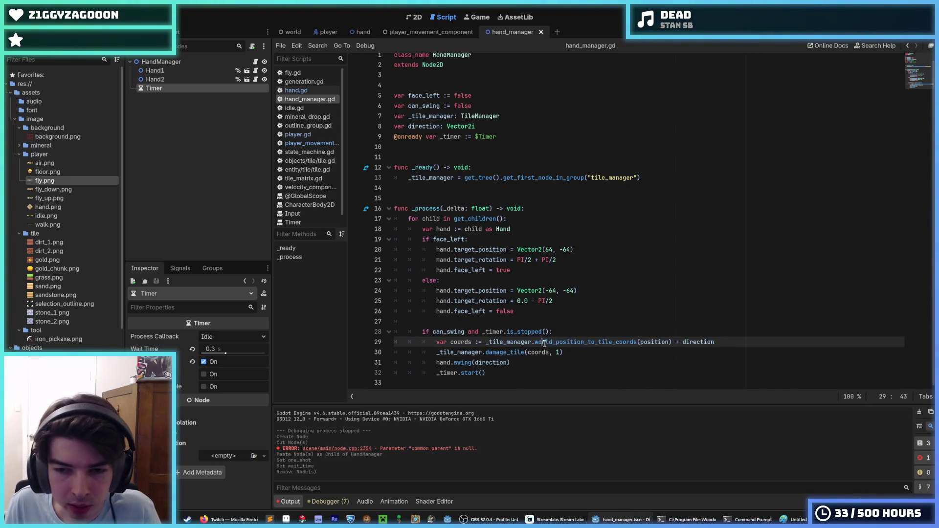
left_click(575, 352)
Delete the _ready function from player.gd
left_click(301, 134)
left_click_drag(651, 173, 388, 137)
key("BackSpace")
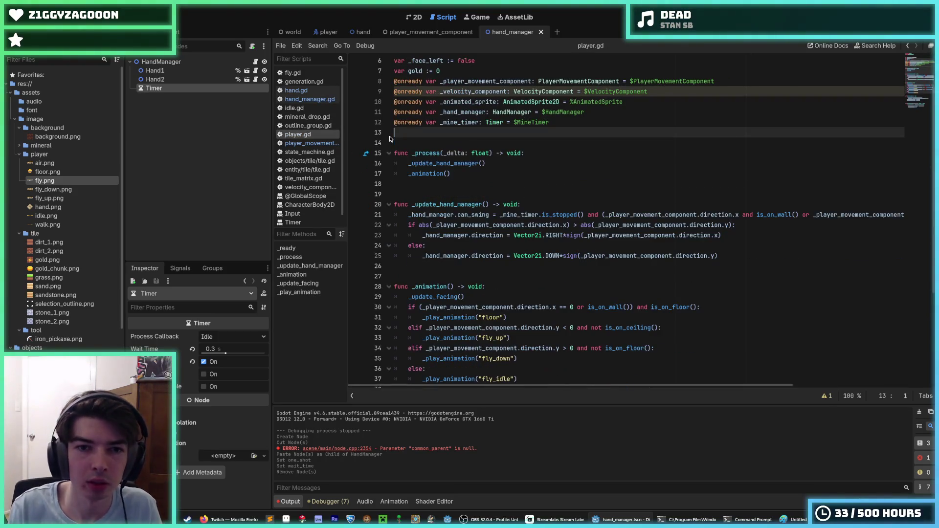
Remove the unused _tile_manager and _velocity_component variables from player.gd and save
scroll(441, 146, "up", 2)
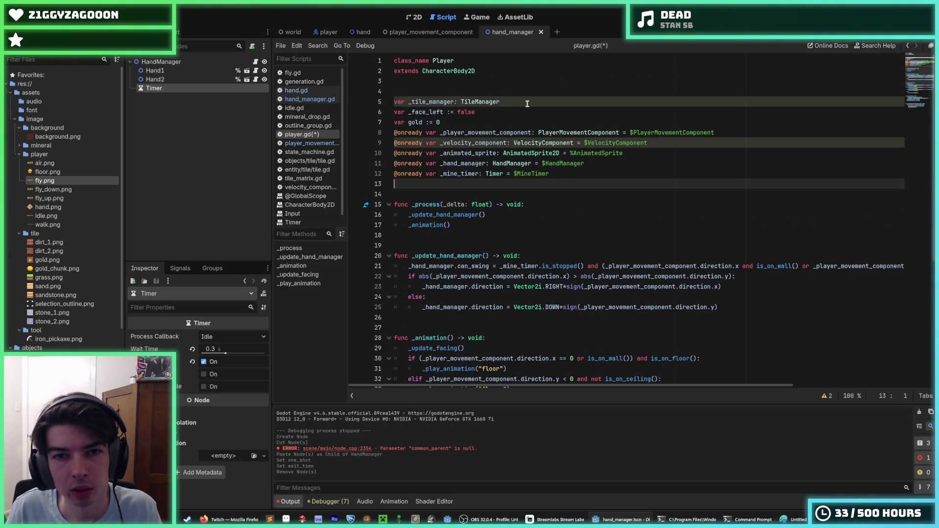
left_click_drag(527, 104, 465, 90)
key("BackSpace")
key("ctrl+s")
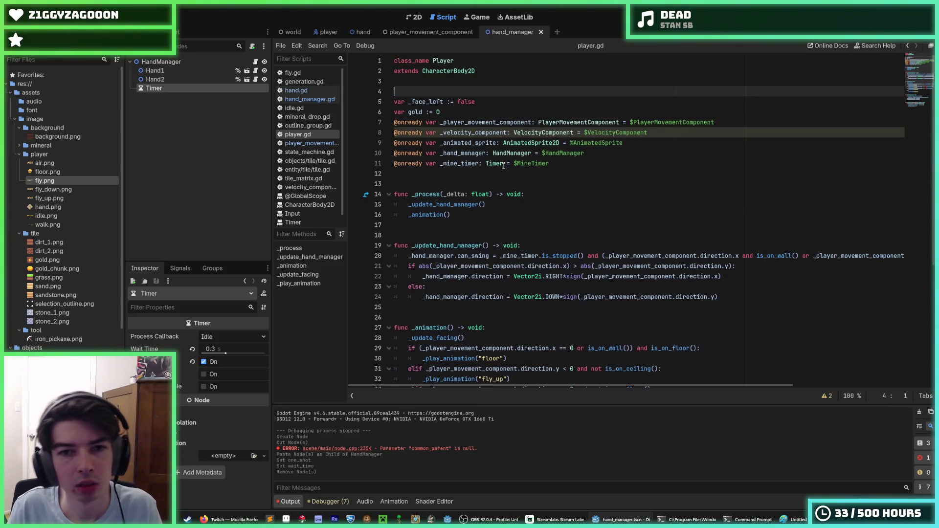
scroll(675, 101, "down", 1)
left_click_drag(676, 101, 736, 88)
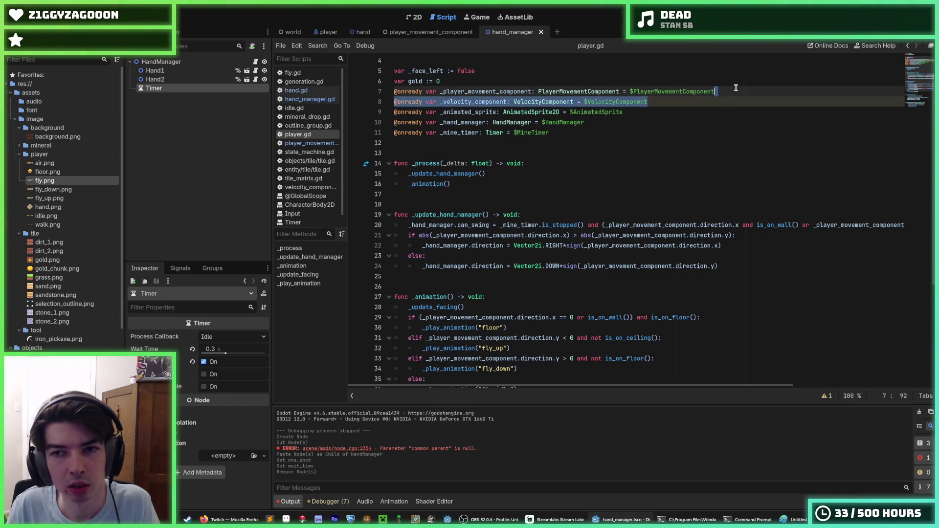
key("BackSpace")
scroll(565, 171, "down", 2)
key("ctrl+s")
Back in hand_manager.gd, save and check the damage_tile and swing lines, then run the game
scroll(565, 171, "up", 3)
left_click(310, 99)
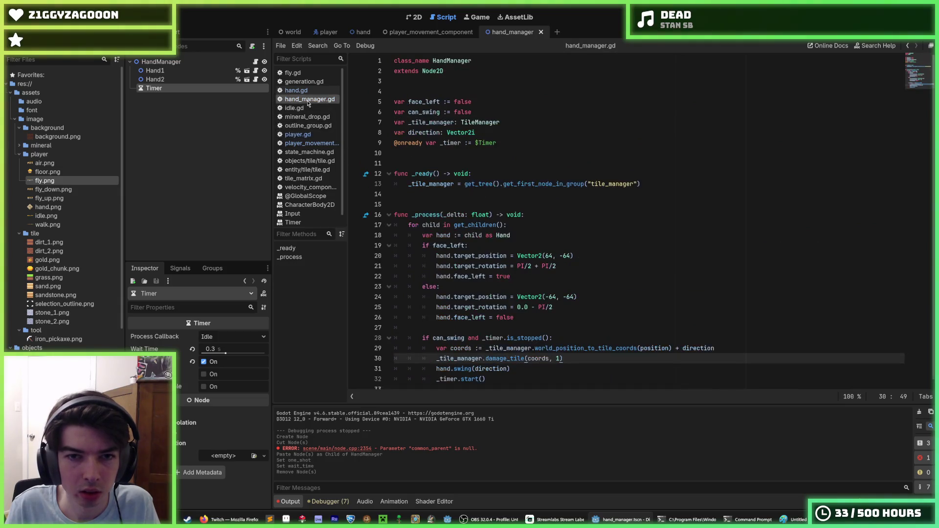
scroll(464, 207, "down", 1)
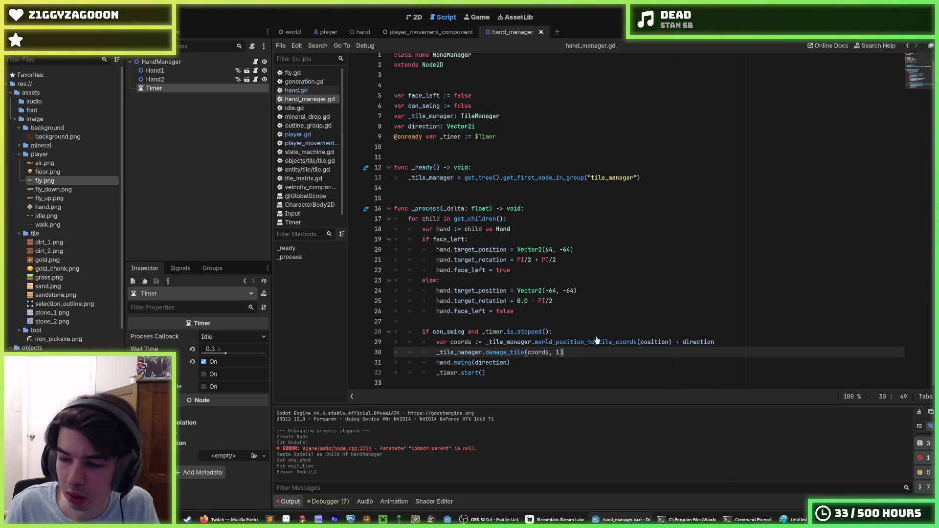
left_click(749, 343)
key("ctrl+s")
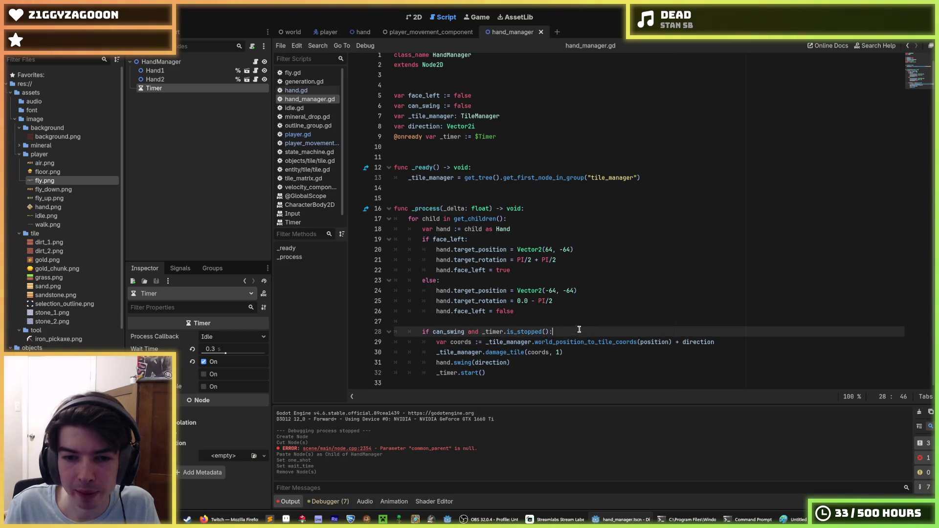
left_click(557, 321)
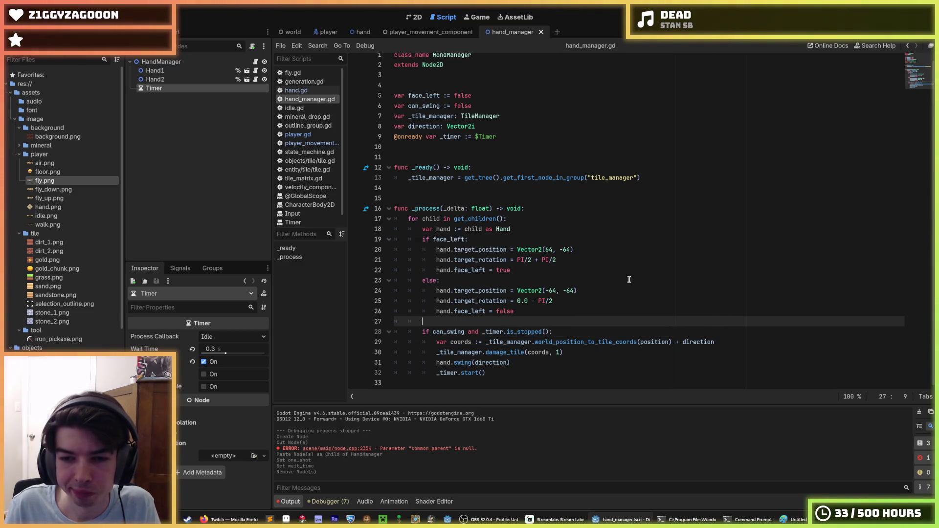
left_click(612, 335)
left_click(608, 351)
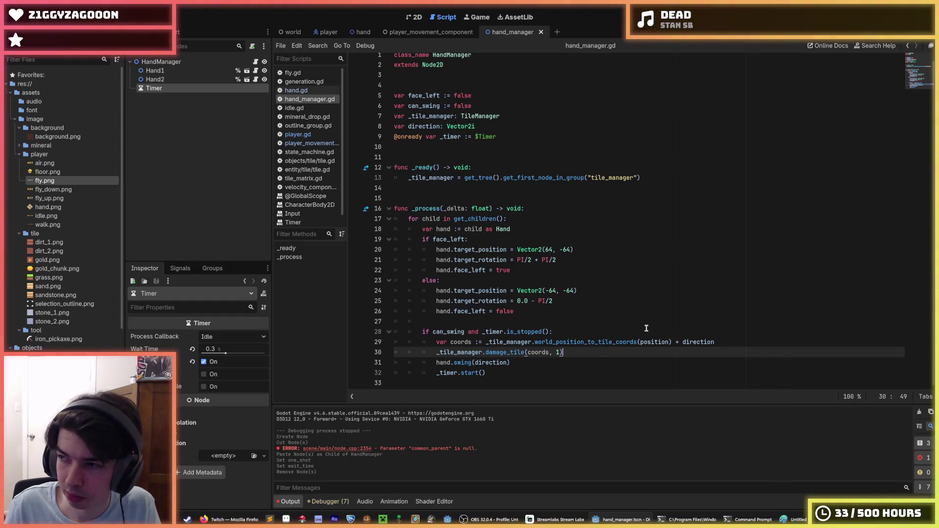
left_click(569, 364)
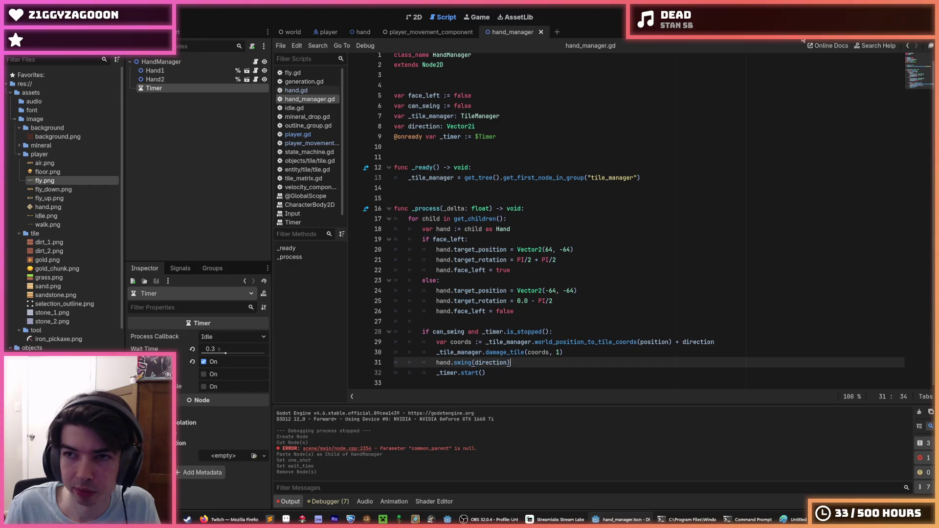
key("F5")
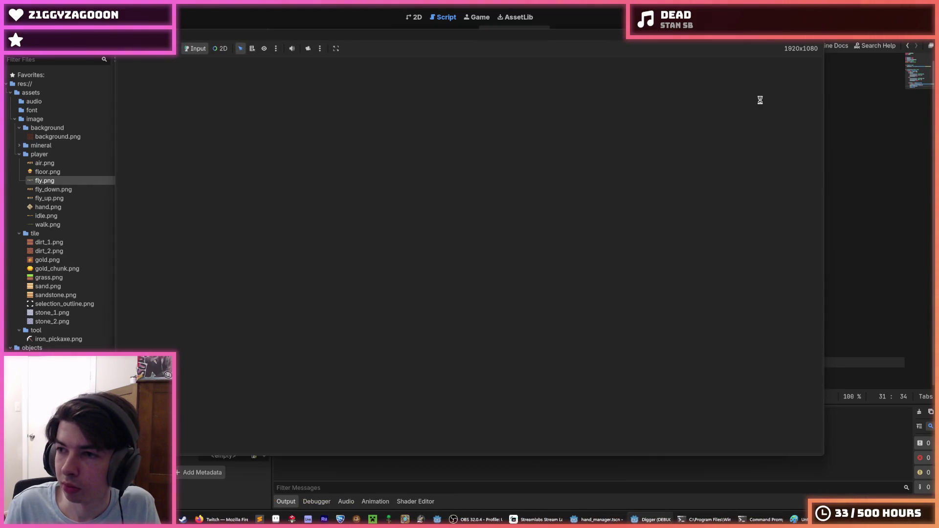
Strip '_mine_timer.is_stopped() and' and its extra parentheses from player.gd's can_swing line, then rerun
type("s")
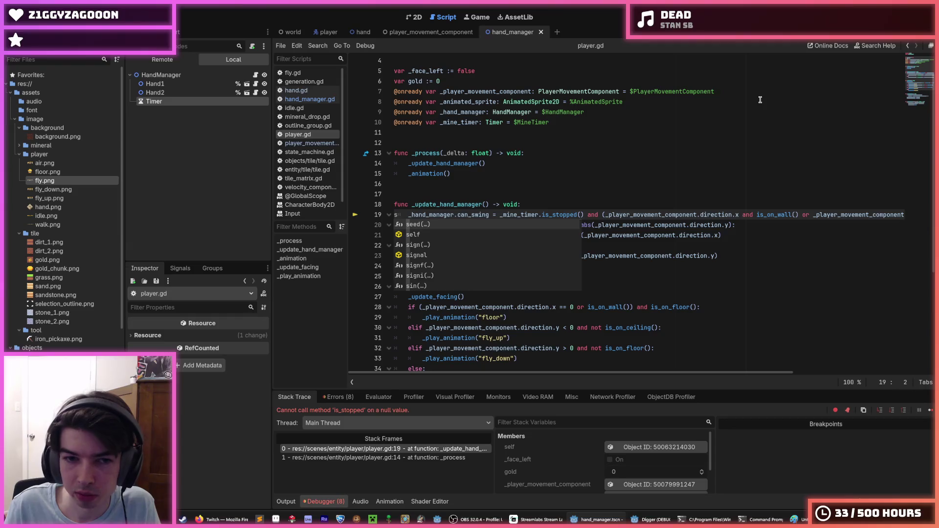
key("BackSpace")
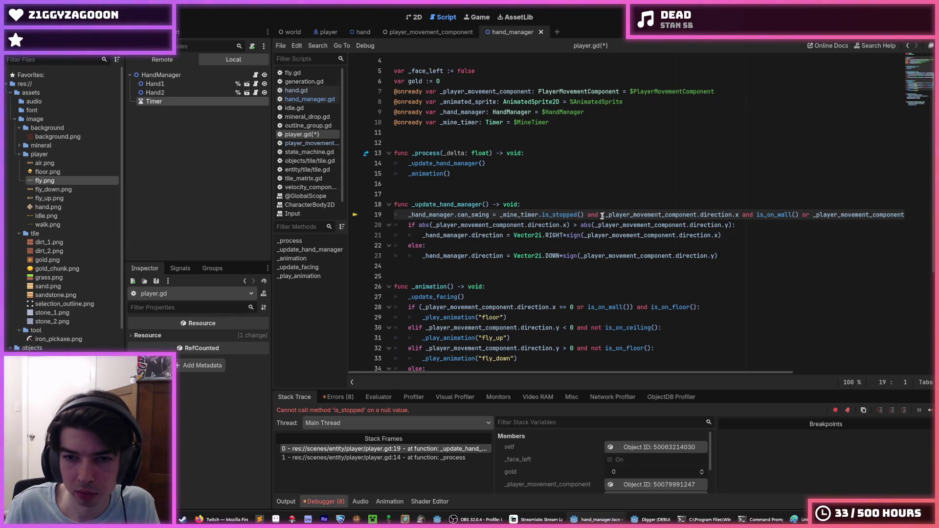
mouse_move(602, 216)
left_mouse_down()
mouse_move(900, 216)
mouse_move(499, 216)
left_mouse_up()
key("BackSpace")
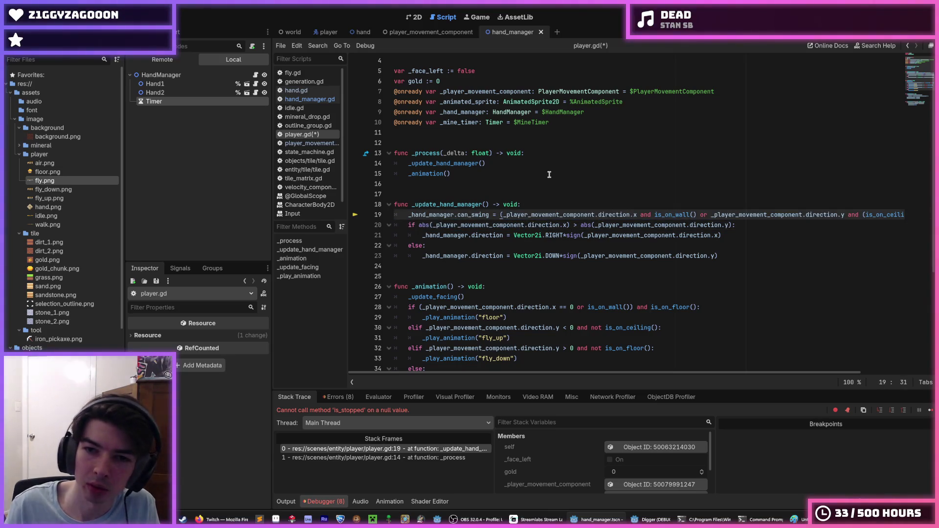
key("Delete")
left_click_drag(499, 215, 901, 215)
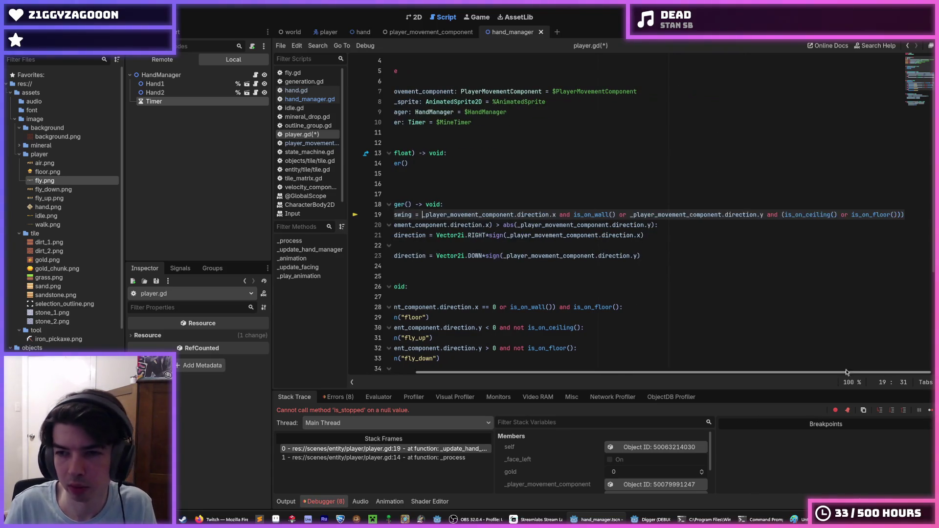
left_click(901, 215)
key("BackSpace")
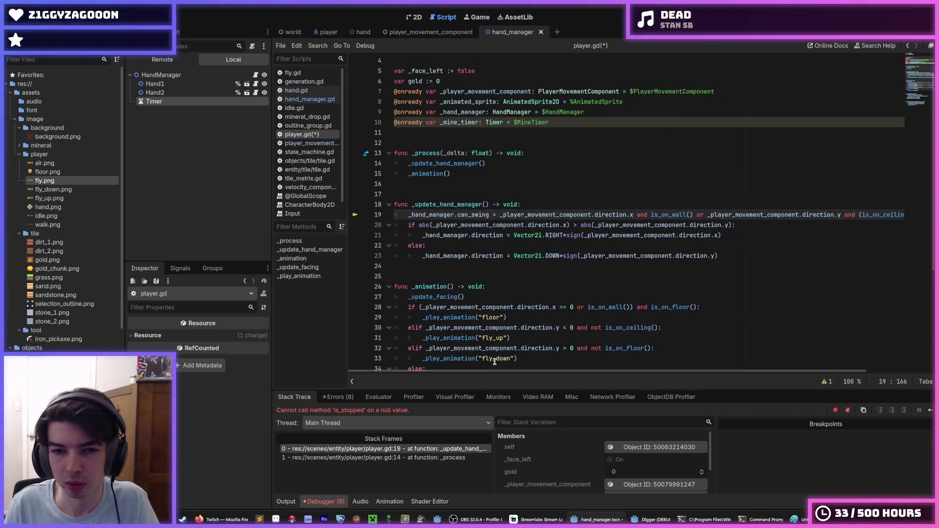
left_click(590, 235)
key("F5")
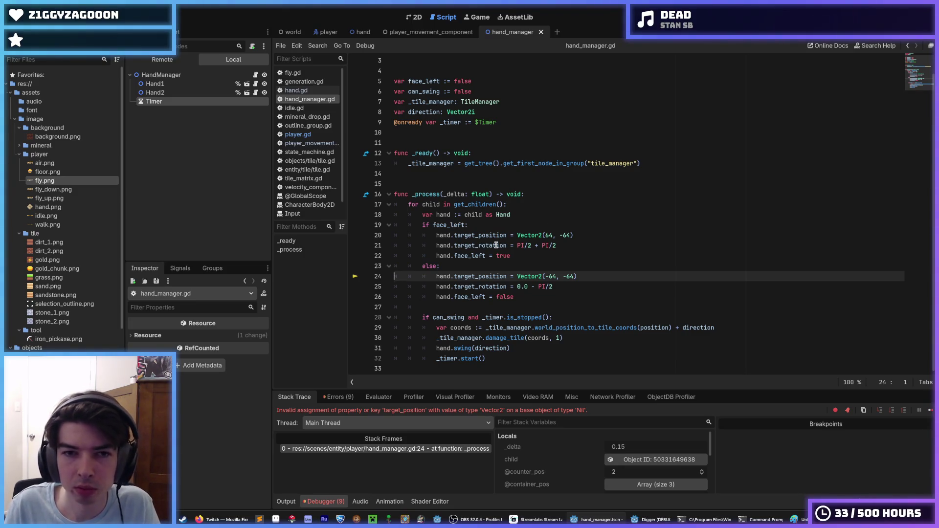
Highlight target_position's uses, inspect the live Hand2 and Hand1 nodes, and return to the Hand cast line
double_click(463, 276)
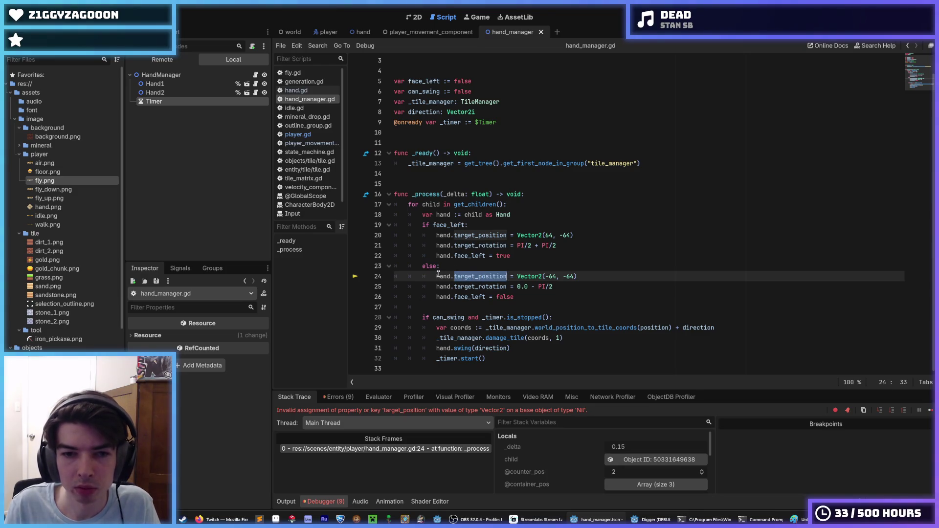
left_click(162, 93)
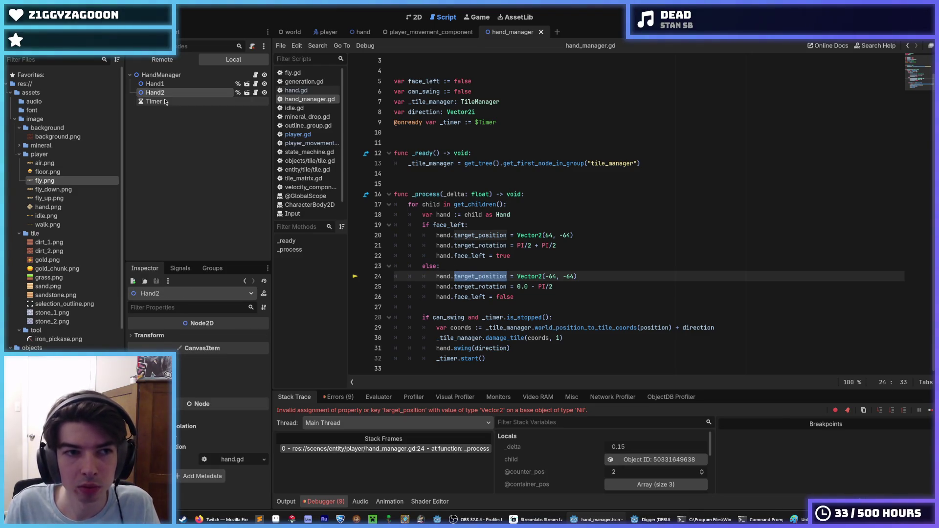
left_click(170, 85)
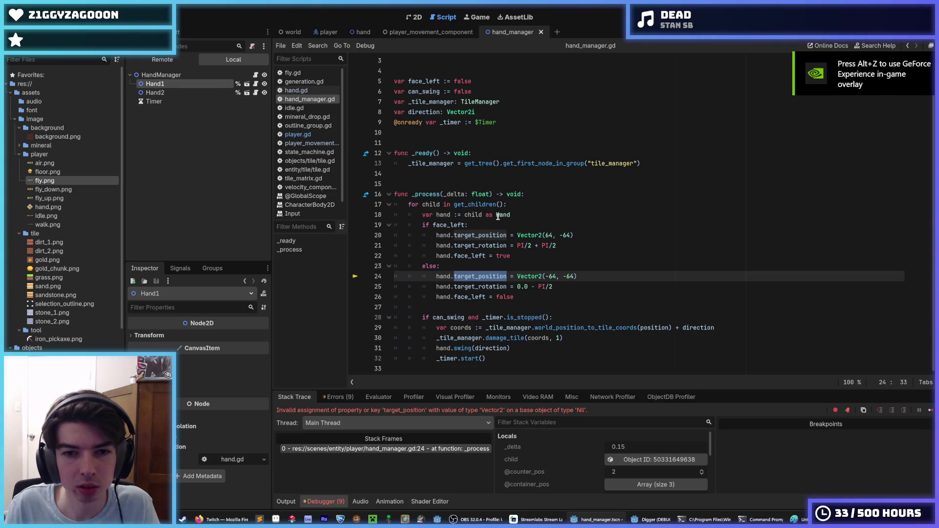
left_click(524, 216)
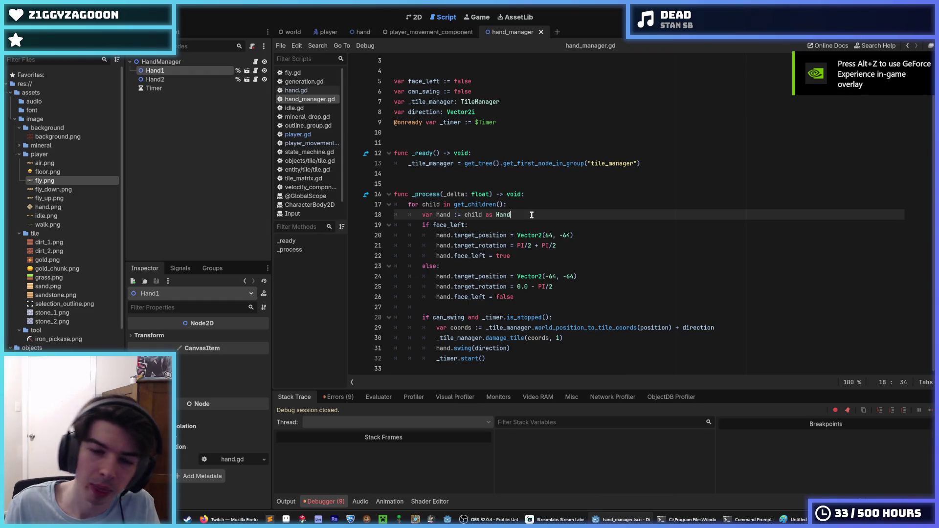
Add an 'if child is Hand:' check after the Hand cast, indent the face_left block, then undo it
key("Return")
type("if hand is")
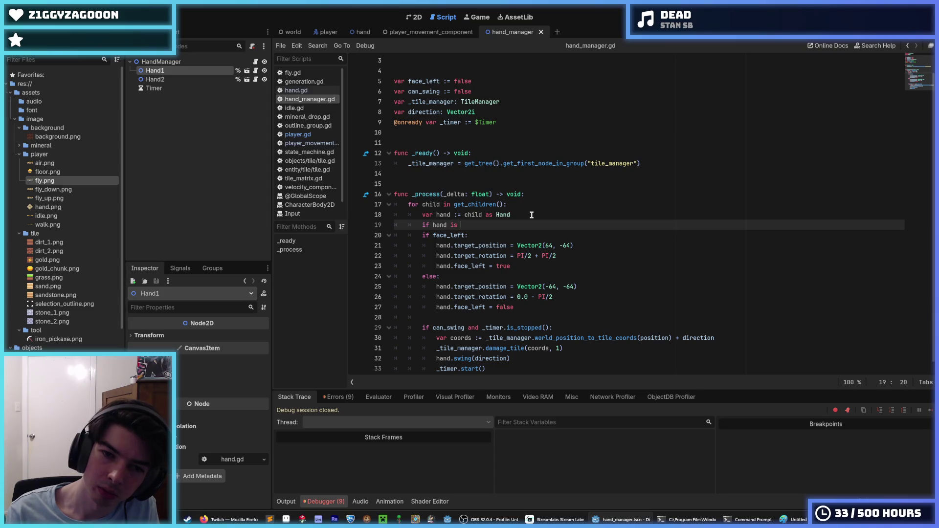
key("BackSpace")
key("BackSpace")
key("BackSpace")
type("chi")
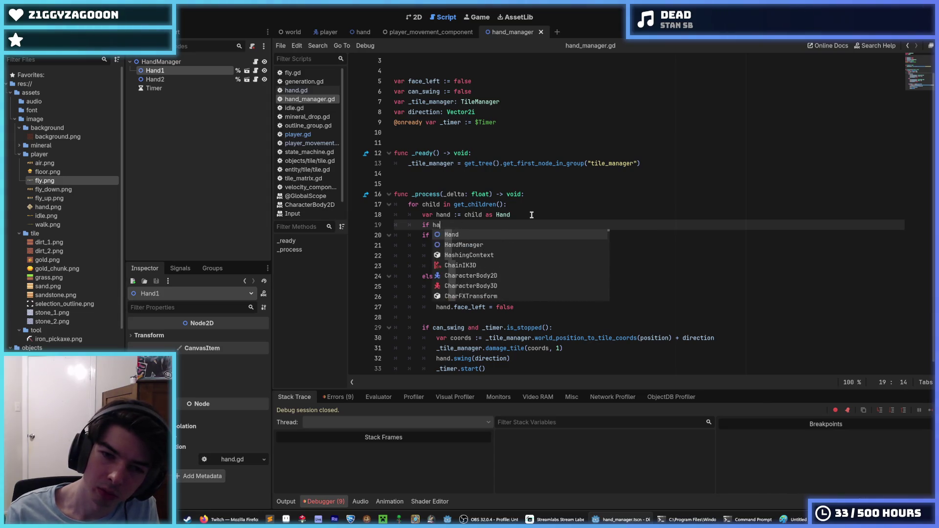
type("ld is Hand:")
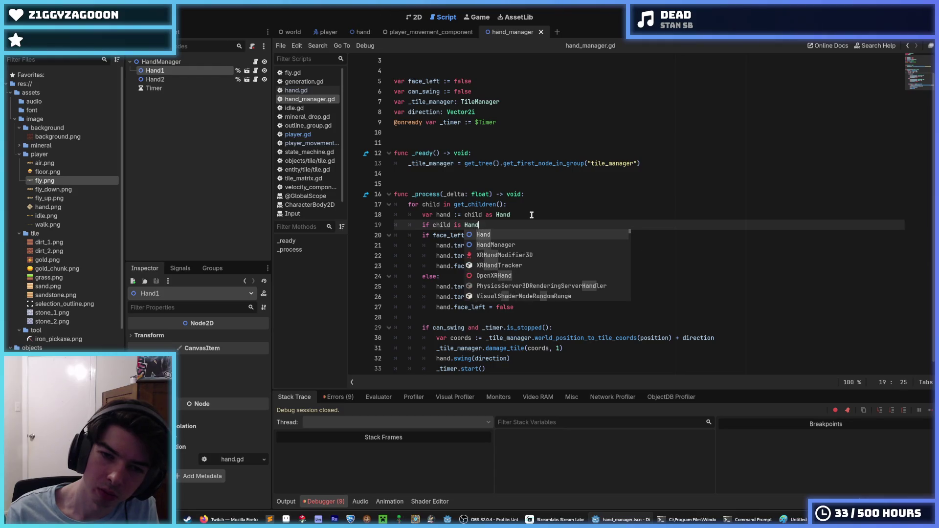
key("Down")
key("shift+Down")
key("shift+Down")
key("shift+Down")
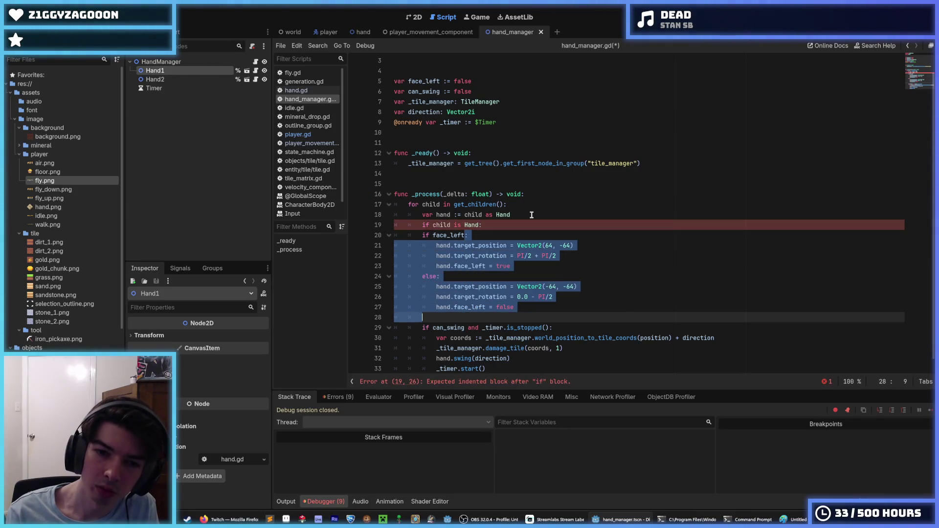
key("Tab")
key("Up")
key("Up")
key("Up")
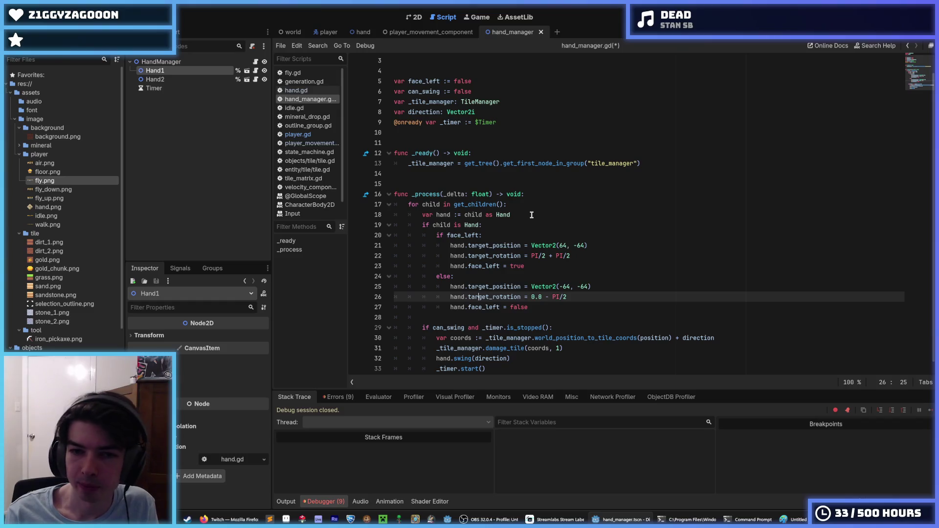
key("Up")
key("Up")
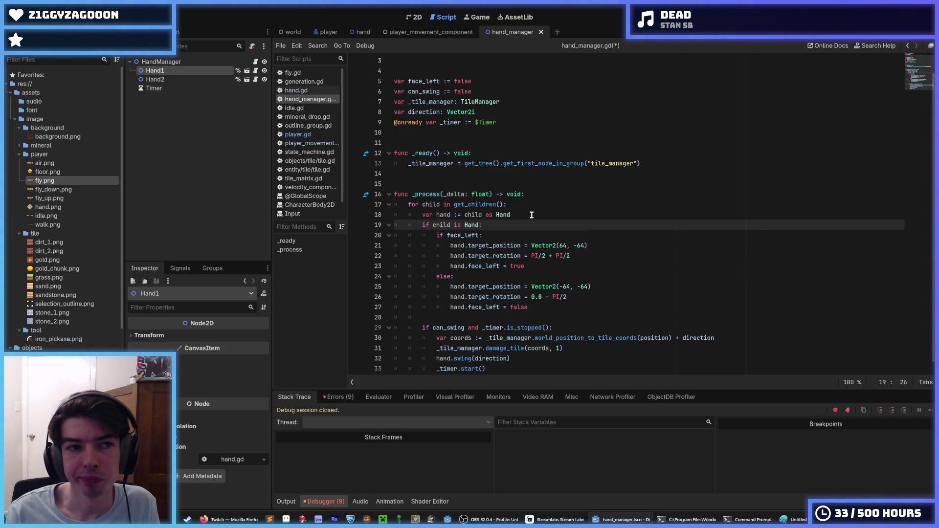
key("ctrl+z")
key("ctrl+z")
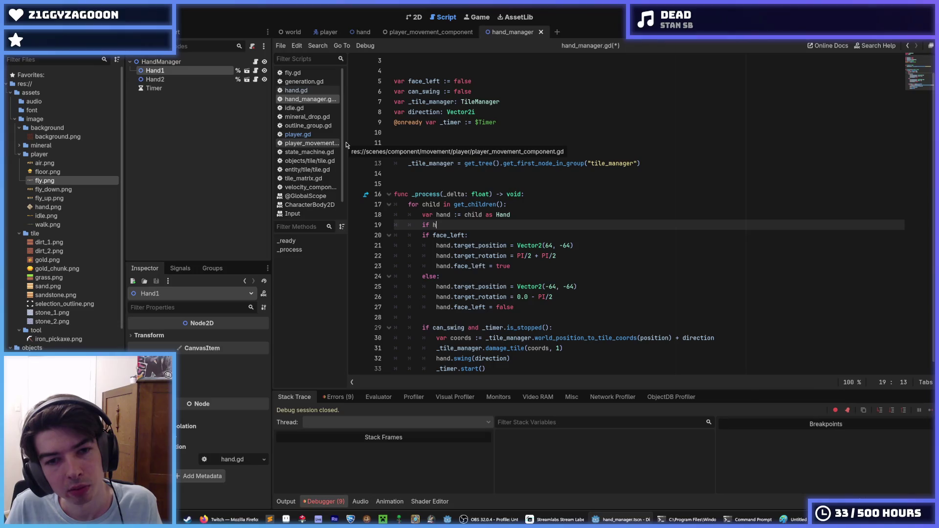
Type 'is H' into the check, then add a plain Node child to HandManager above Hand1
type("and is H")
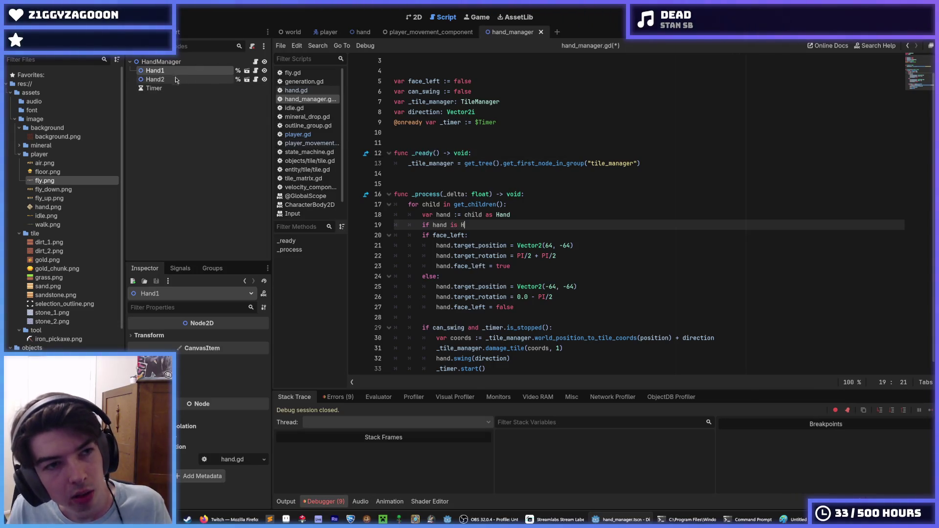
right_click(154, 61)
left_click(171, 82)
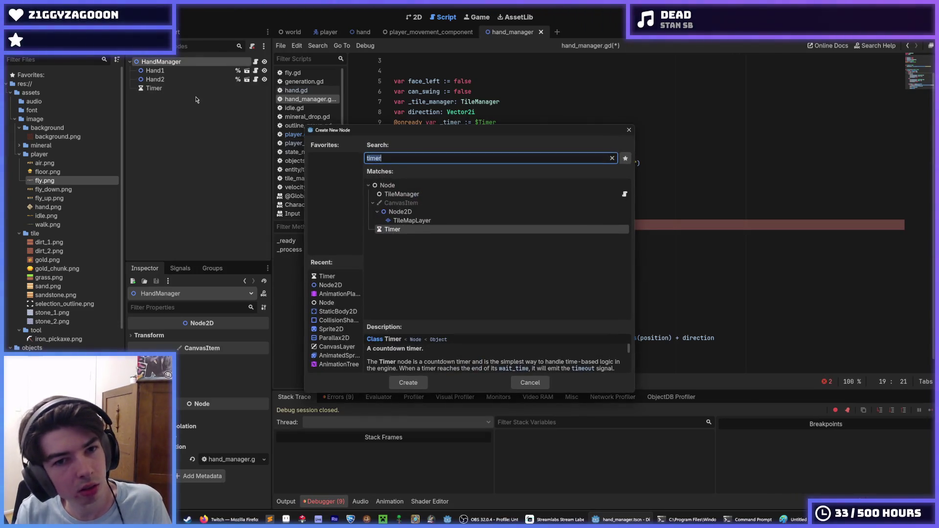
type("node")
key("Return")
left_click_drag(153, 97, 162, 73)
Rename the new node Hands and move Hand1 and Hand2 into it
double_click(162, 74)
type("Hands")
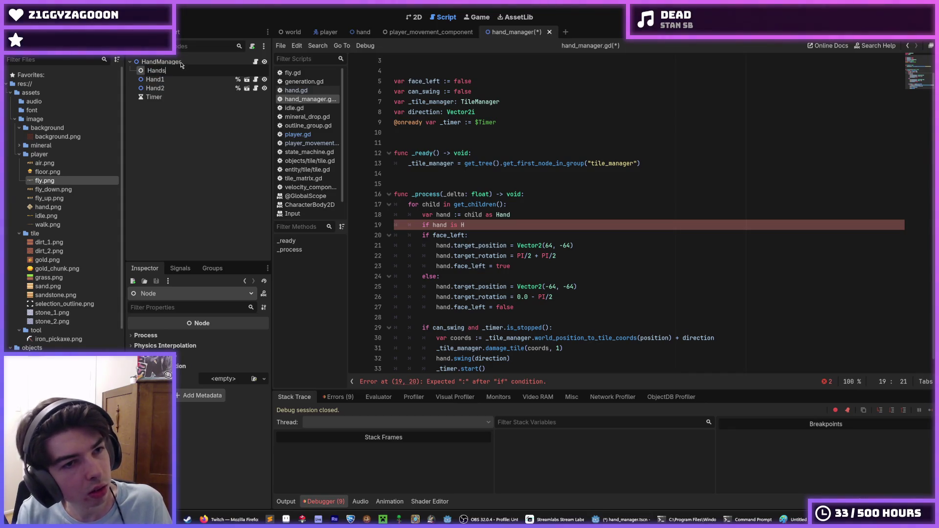
key("Return")
left_click(159, 88)
left_click(156, 79, "shift")
left_click_drag(162, 80, 167, 74)
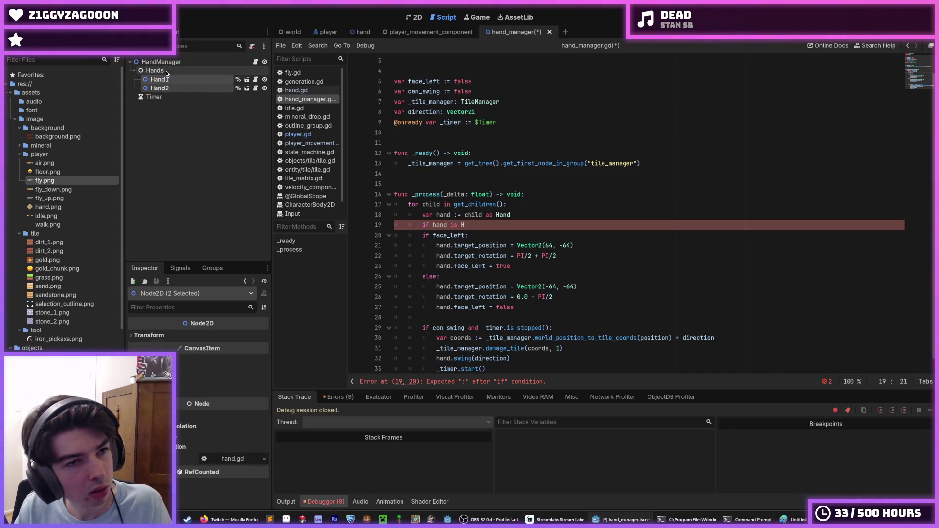
left_click(496, 122)
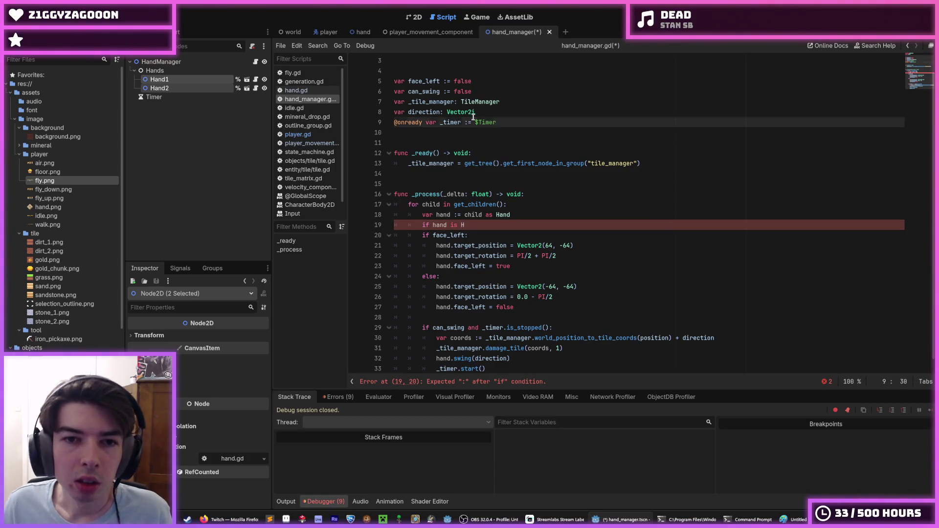
key("ctrl+shift+d")
double_click(450, 123)
type("_hands")
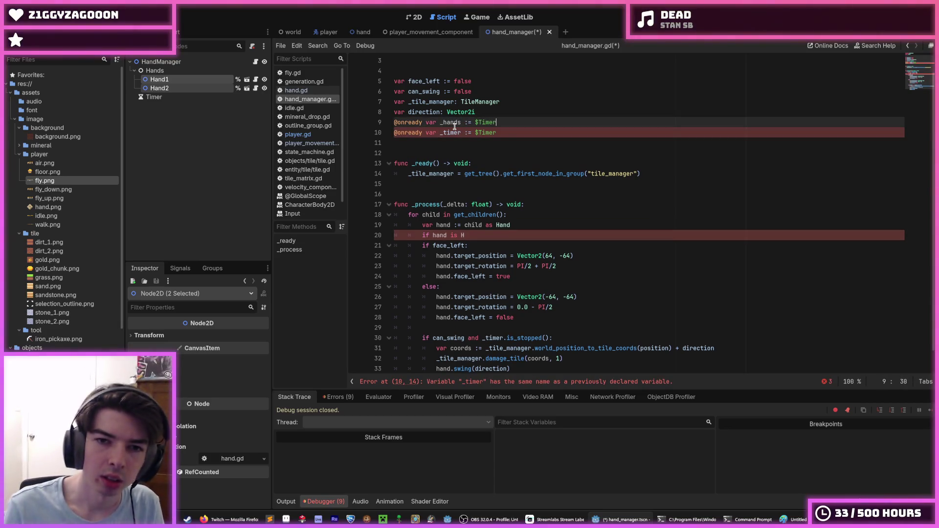
key("BackSpace")
key("BackSpace")
key("BackSpace")
type("Hands")
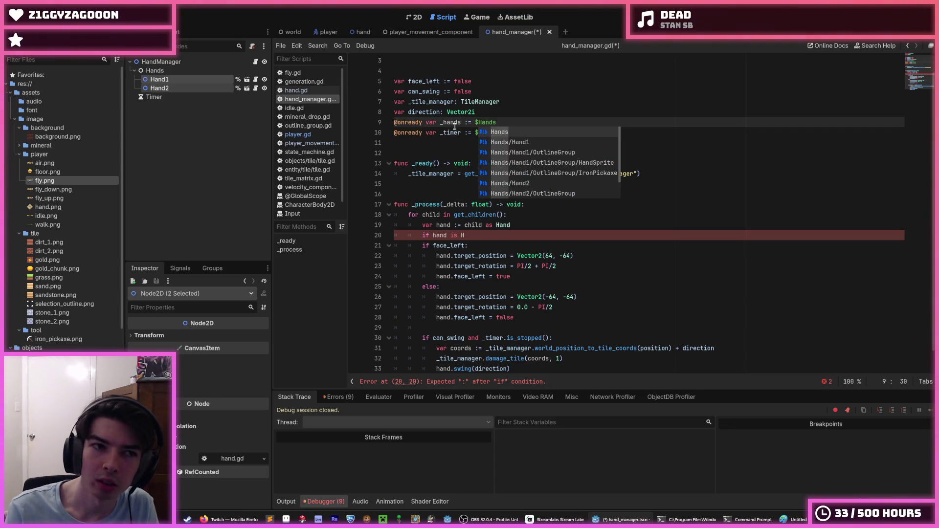
key("Escape")
double_click(454, 122)
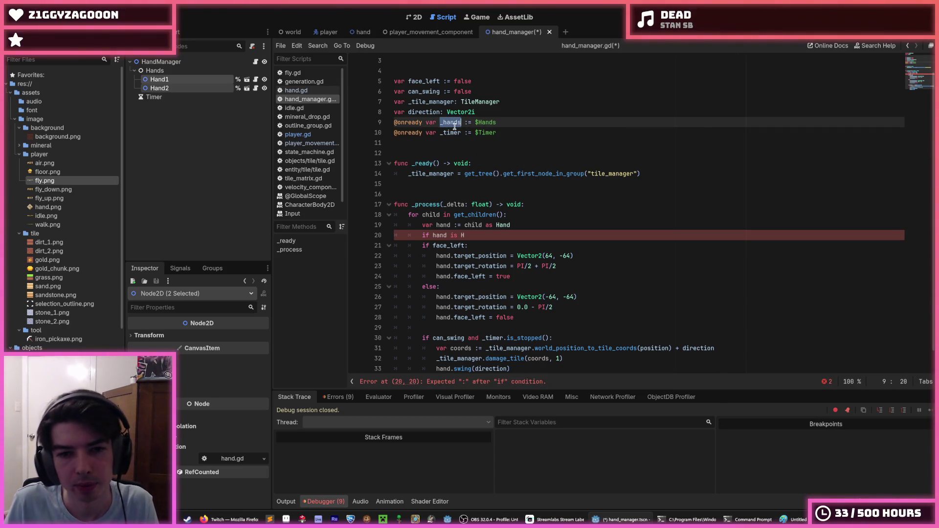
Loop over _hands.get_children(), delete the unfinished 'if hand is H' line, save and run
left_click(450, 214)
key("Right")
type("_hands.")
key("Escape")
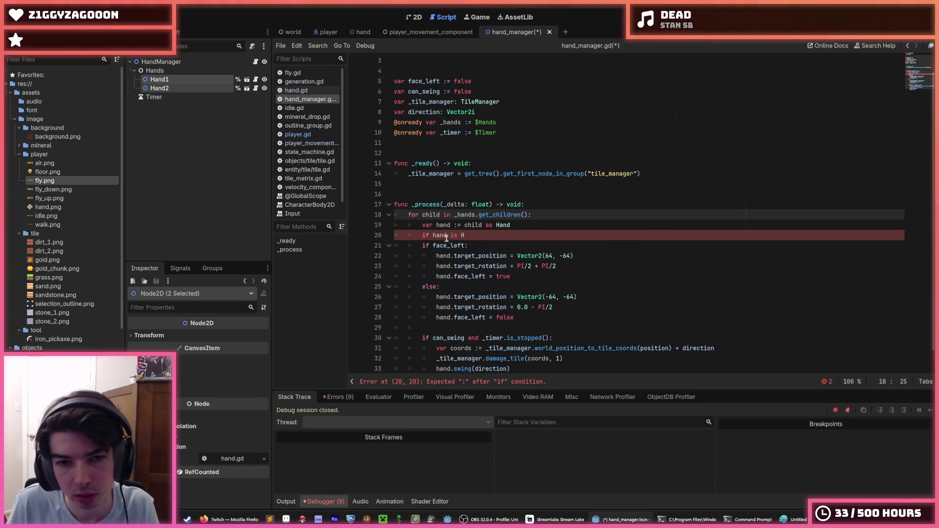
left_click_drag(465, 235, 439, 239)
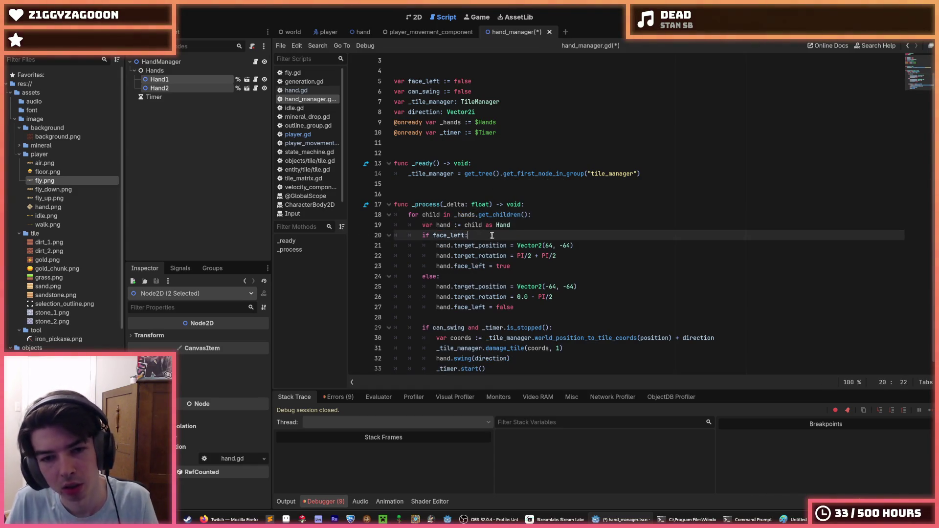
key("ctrl+shift+k")
key("ctrl+s")
key("F5")
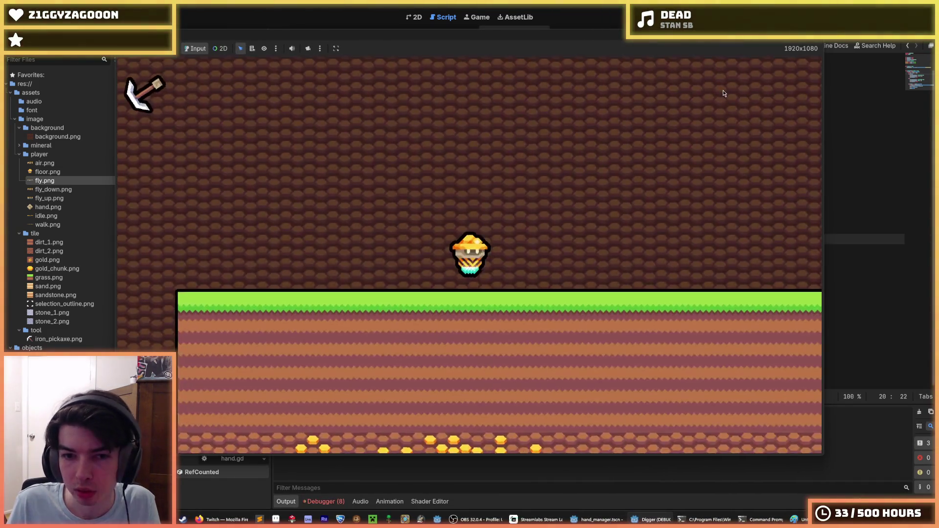
Fly the miner upward to test the pickaxe swing, then stop the game with F8
key("space")
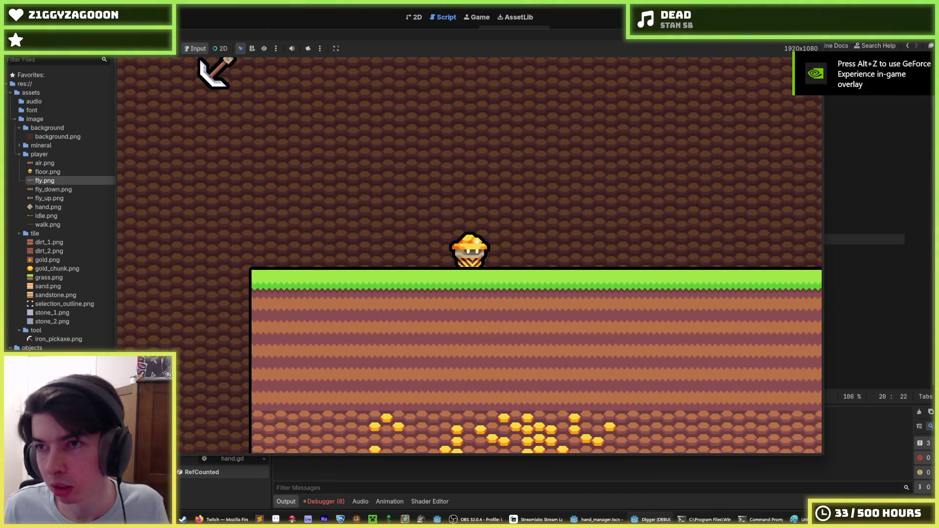
key("F8")
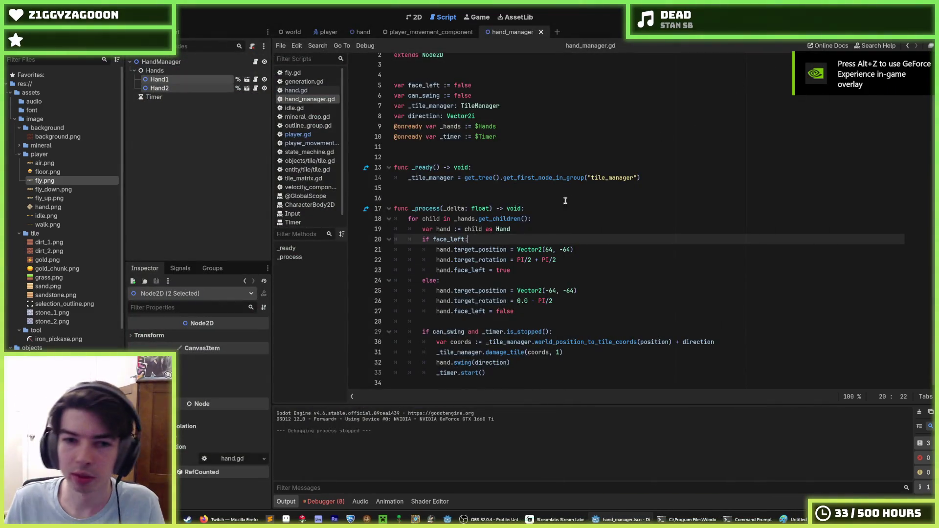
Review the hand cast and face_left lines inside the hands loop
left_click(536, 230)
left_click(531, 239)
left_click(529, 230)
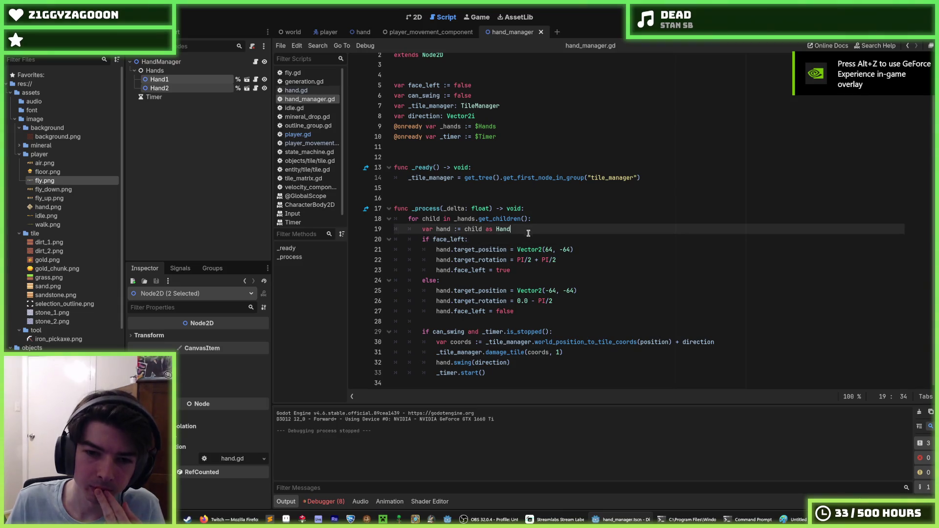
left_click(525, 237)
left_click(512, 228)
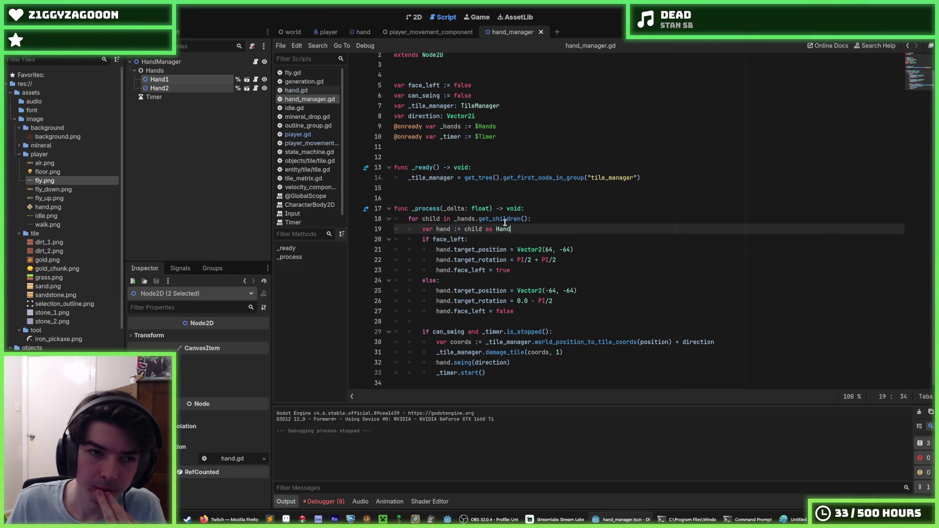
Add a Node2D child under HandManager, name it Hands, and move it above the old Hands node
left_click(188, 73)
right_click(166, 62)
left_click(195, 69)
type("node2d")
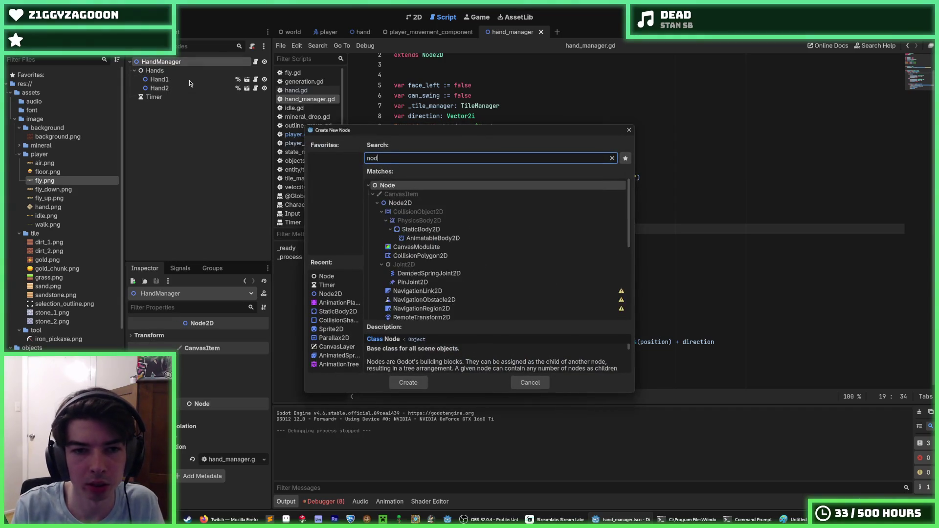
key("Return")
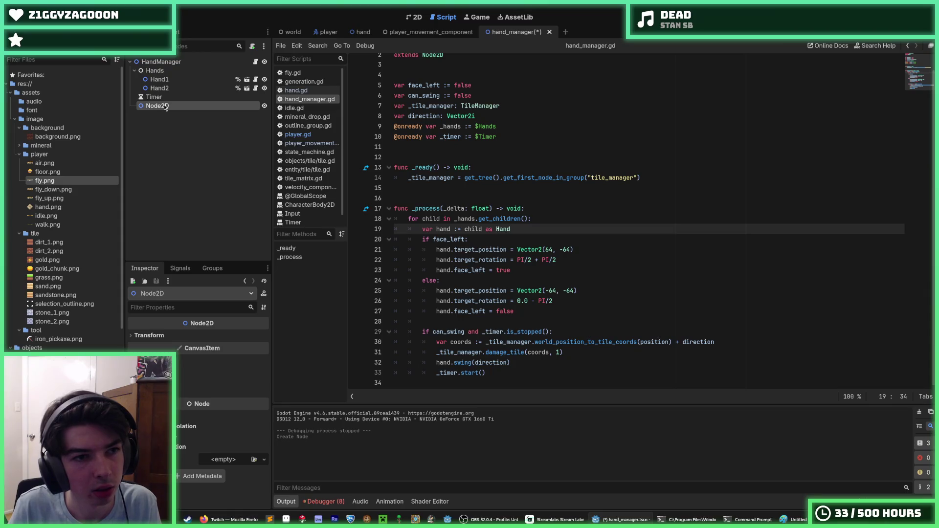
double_click(164, 104)
type("Hands")
key("Return")
left_click_drag(164, 106, 164, 74)
Delete the old Hands node, rename the Node2D container to Hands, and run the game
right_click(162, 97)
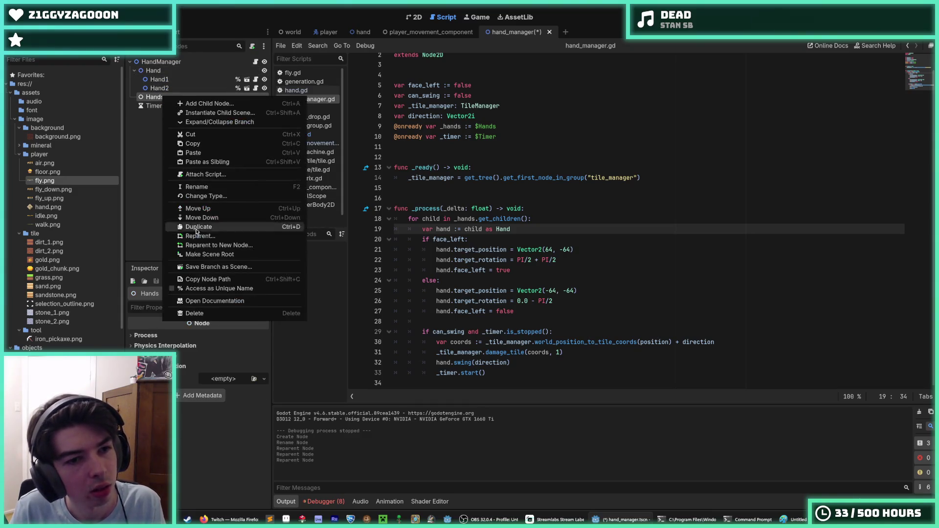
left_click(205, 313)
left_click(449, 271)
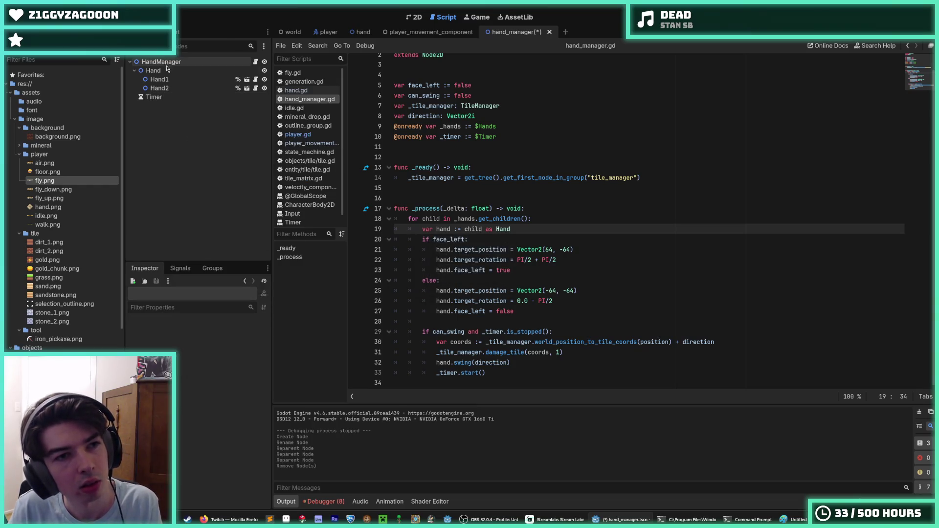
left_click(156, 70)
left_click(167, 69)
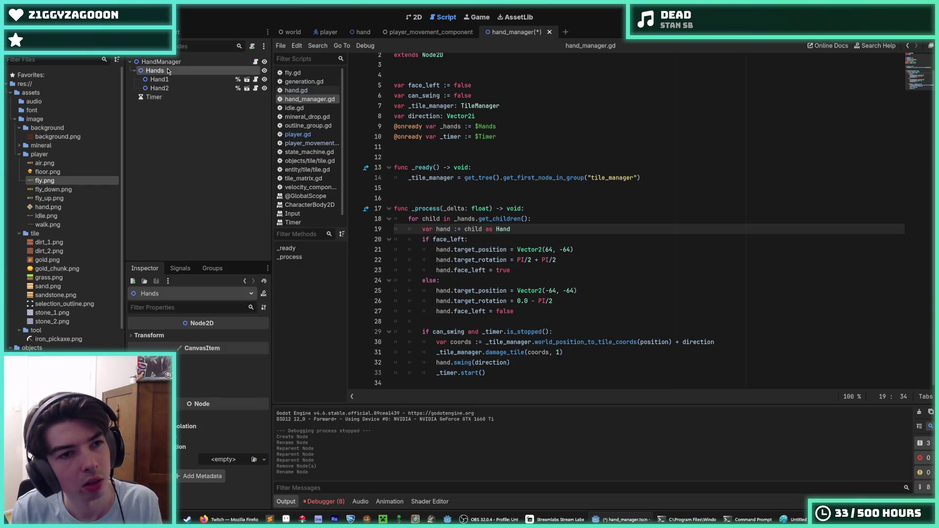
key("F5")
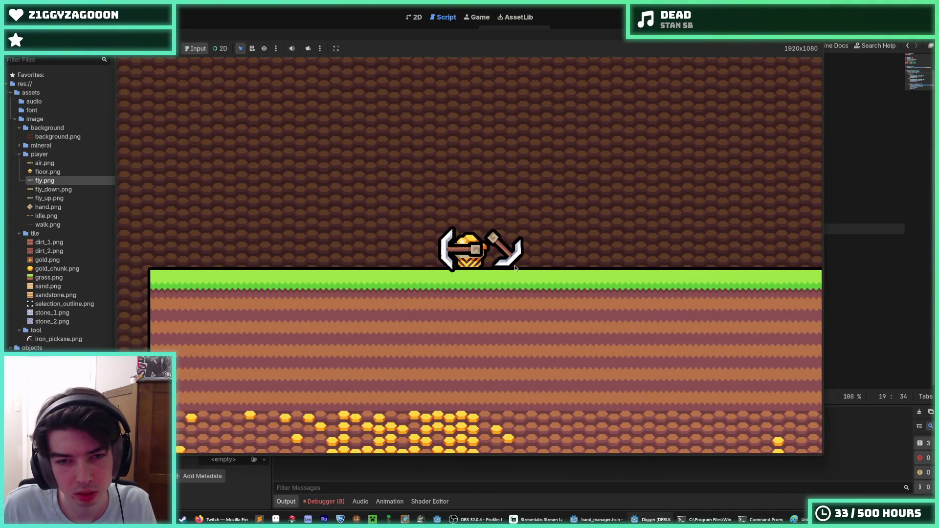
Walk the miner left and right and fly up to test both hands, then stop the game
key("a")
key("d")
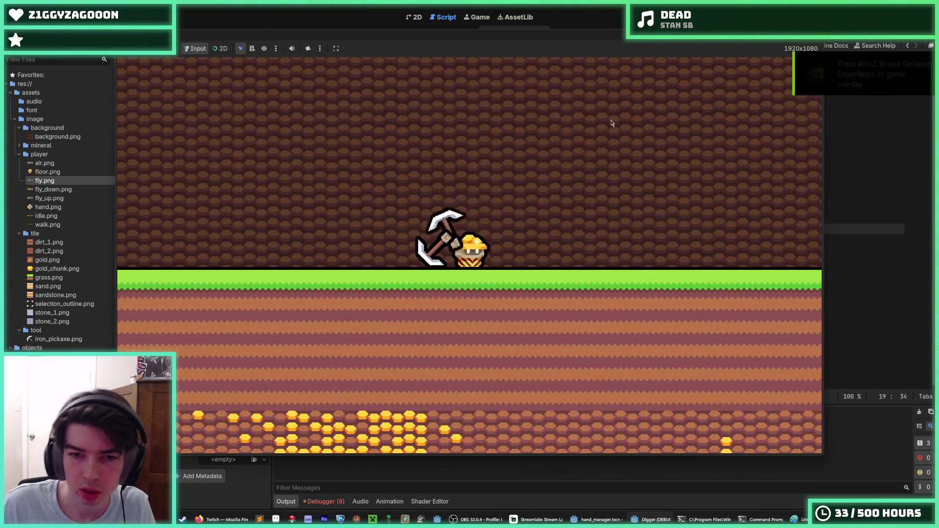
key("space")
key("F8")
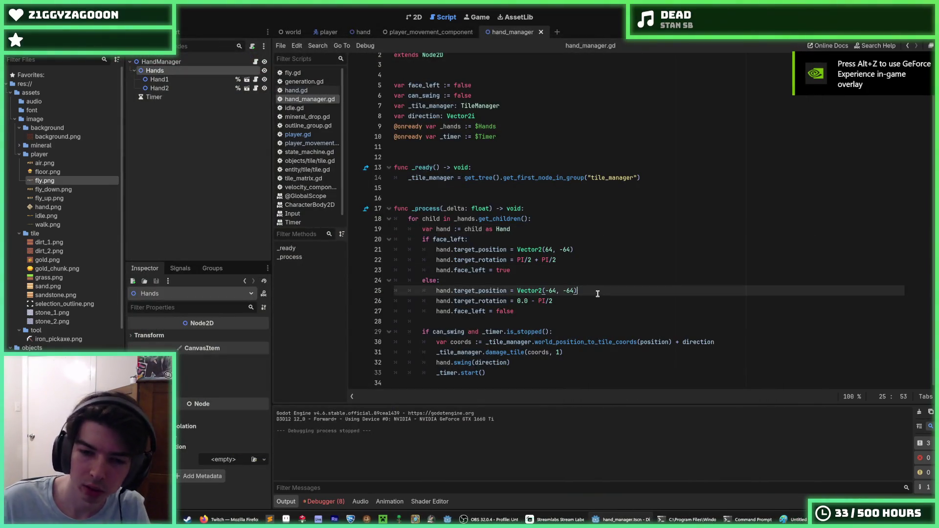
left_click(589, 292)
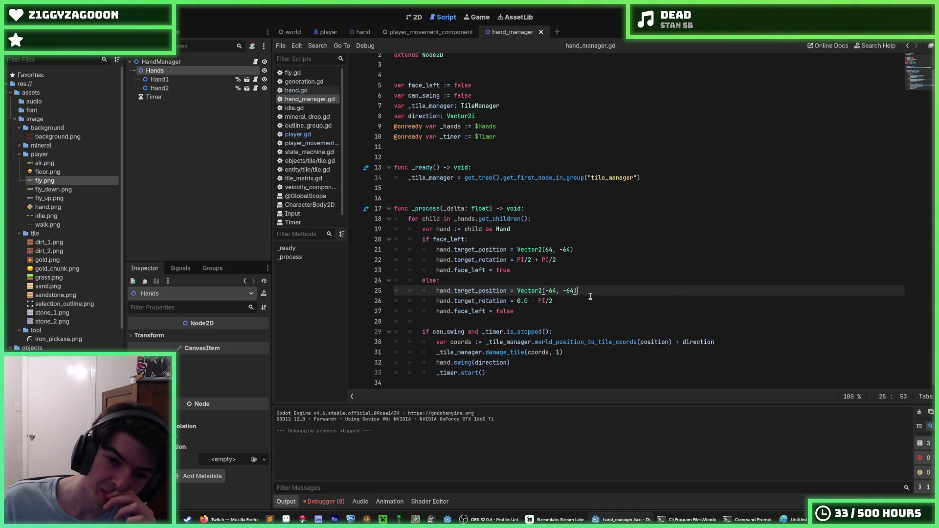
left_click(519, 365)
left_click(519, 372)
left_click(518, 363)
left_click(518, 373)
left_click(517, 362)
left_click(160, 79)
left_click(155, 70)
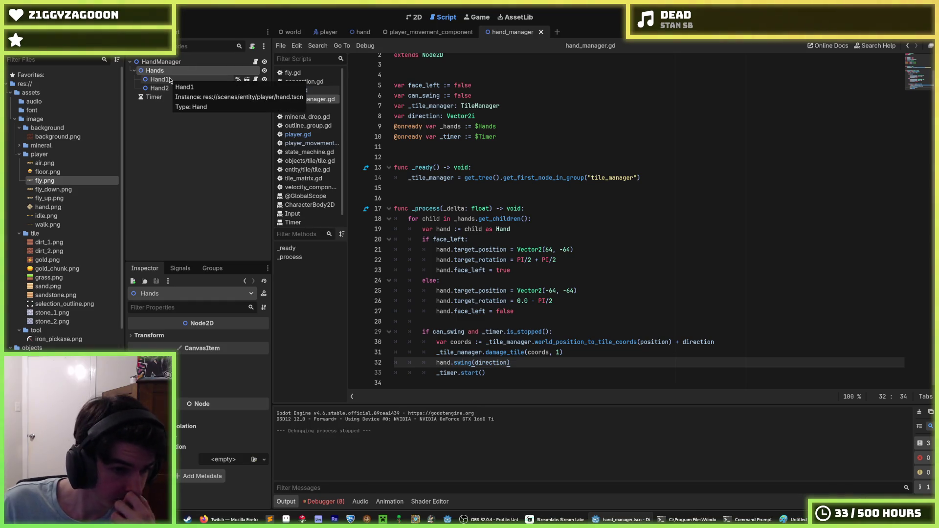
left_click(513, 127)
left_click(515, 137)
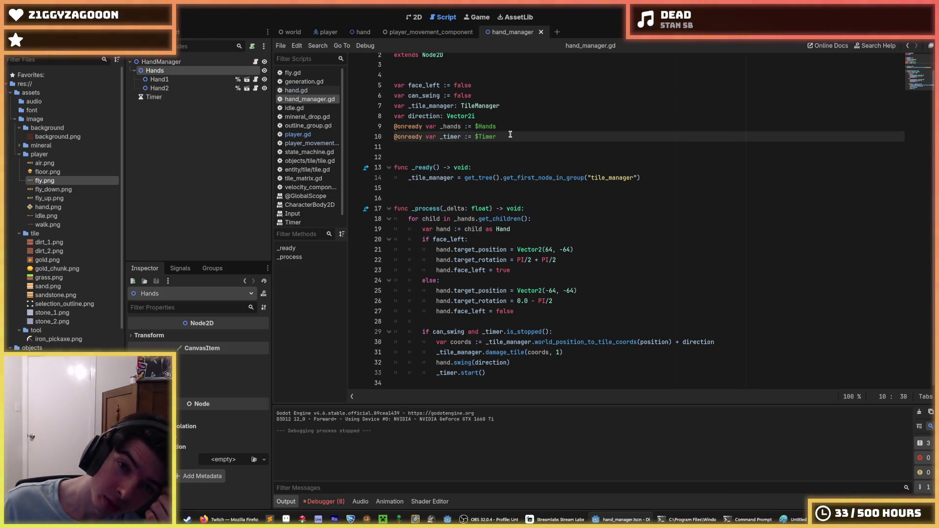
left_click(505, 130)
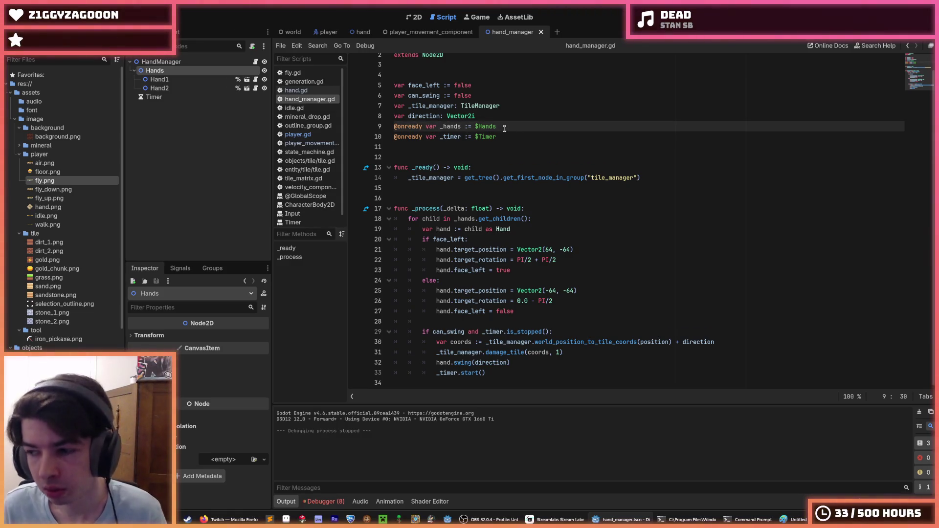
left_click(540, 208)
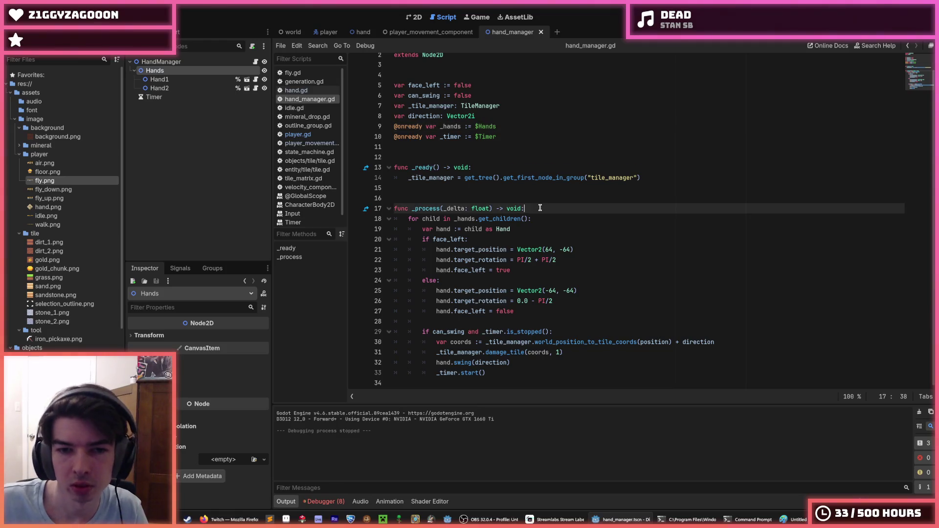
left_click_drag(512, 231, 397, 219)
key("ctrl+c")
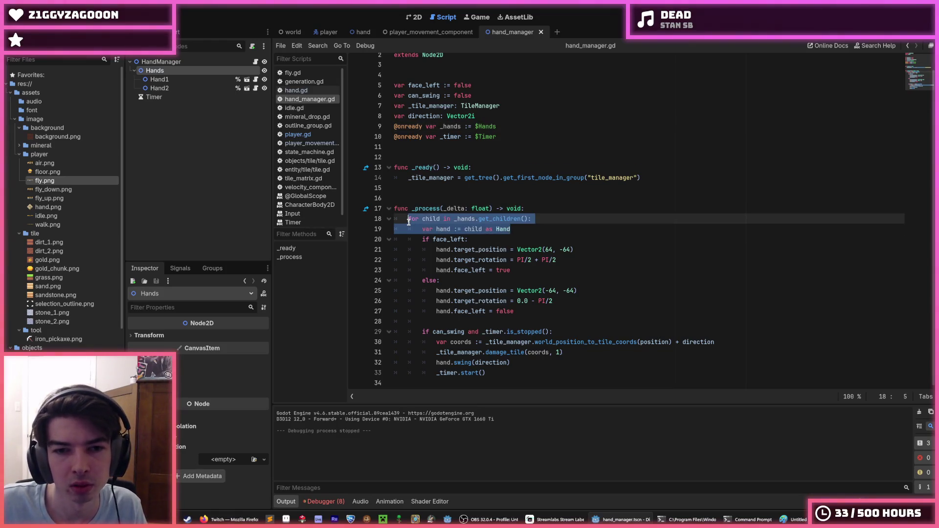
Paste the child loop into _ready after the tile manager lookup and rename the Hands variable to _hands_node
left_click(680, 181)
key("Return")
key("ctrl+v")
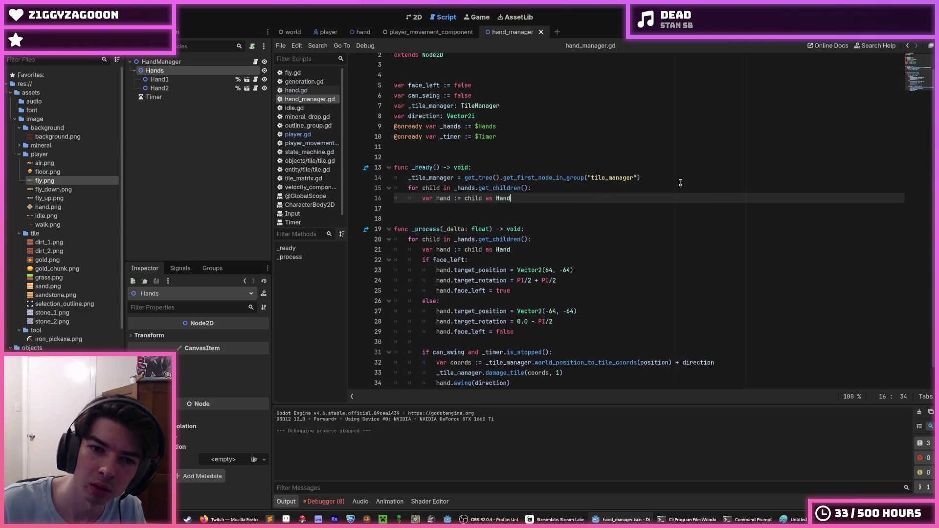
key("Return")
type("hands")
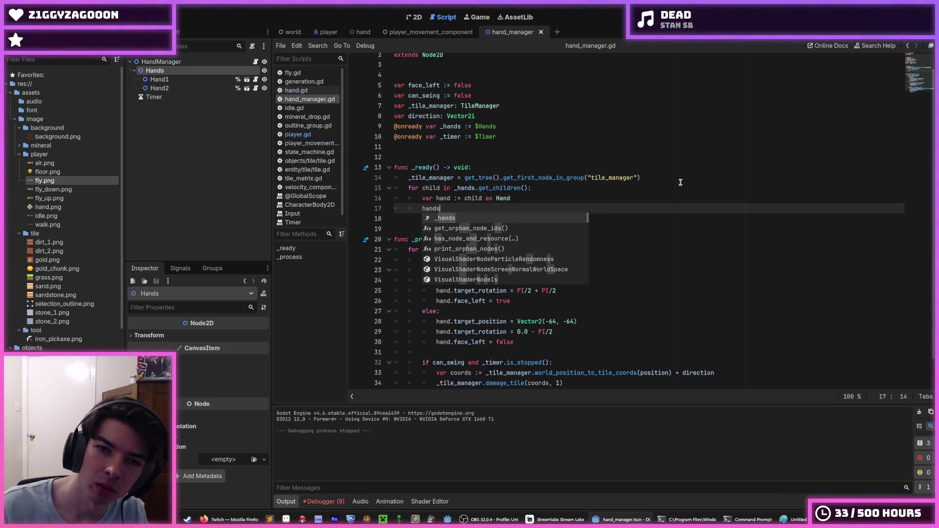
type(".")
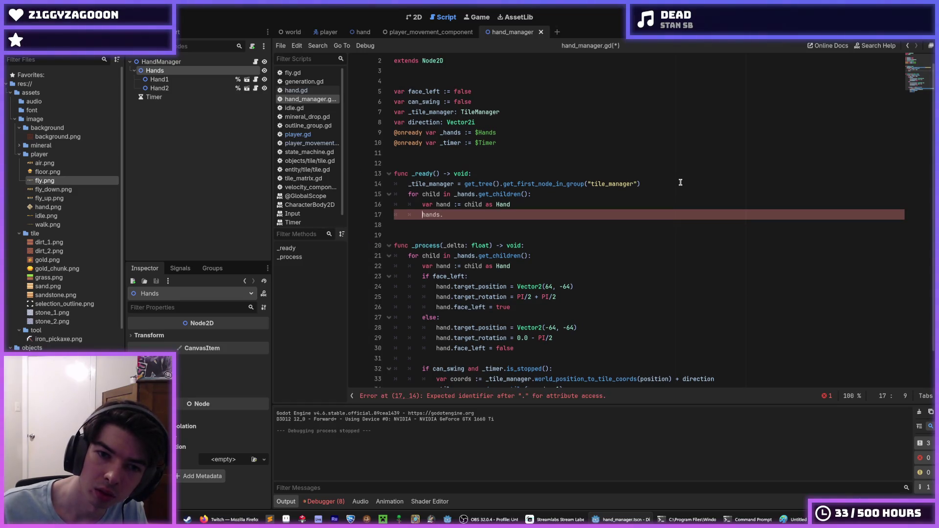
type("_")
left_click(462, 132)
type("node")
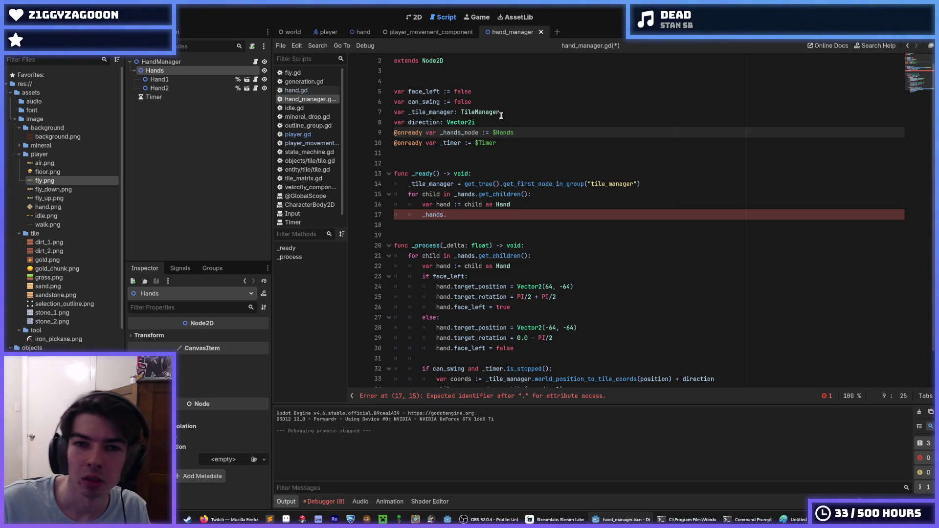
left_click(475, 195)
type("_node")
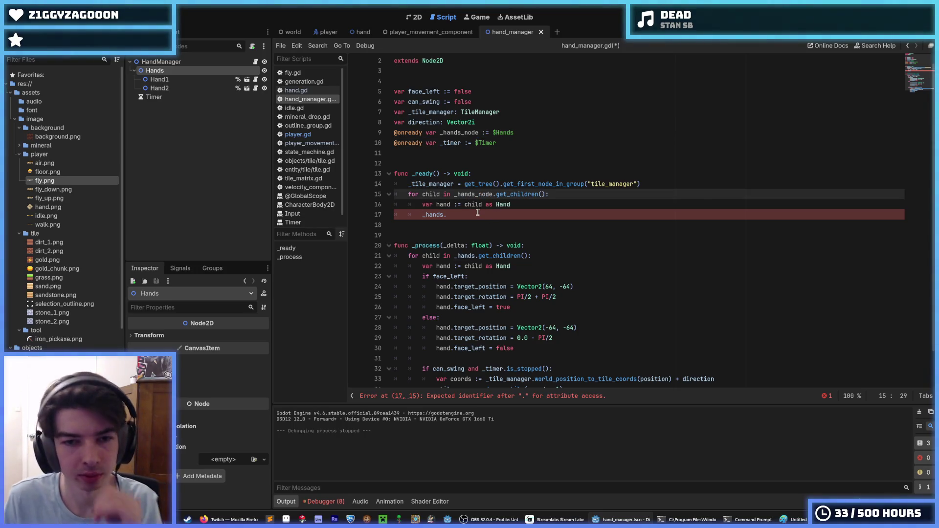
key("ctrl+z")
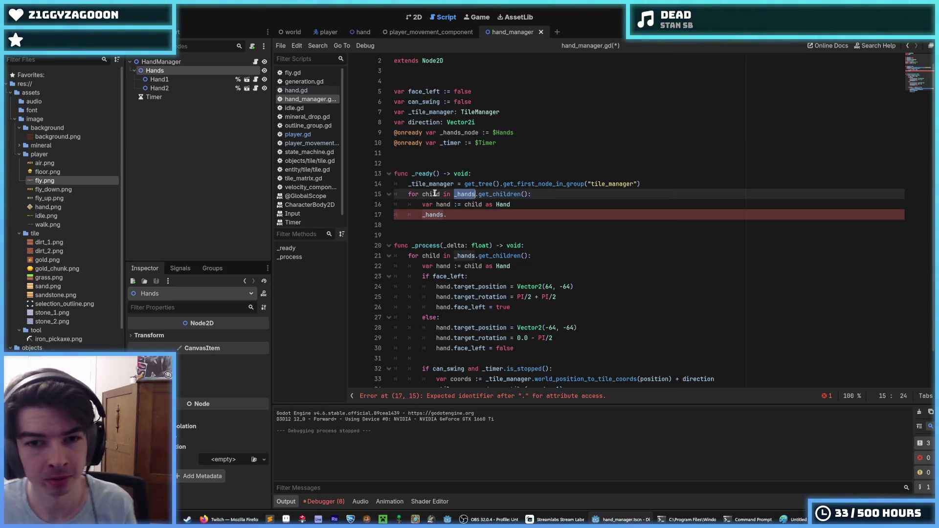
Start the _ready loop body line with _hands_queue
left_click(449, 215)
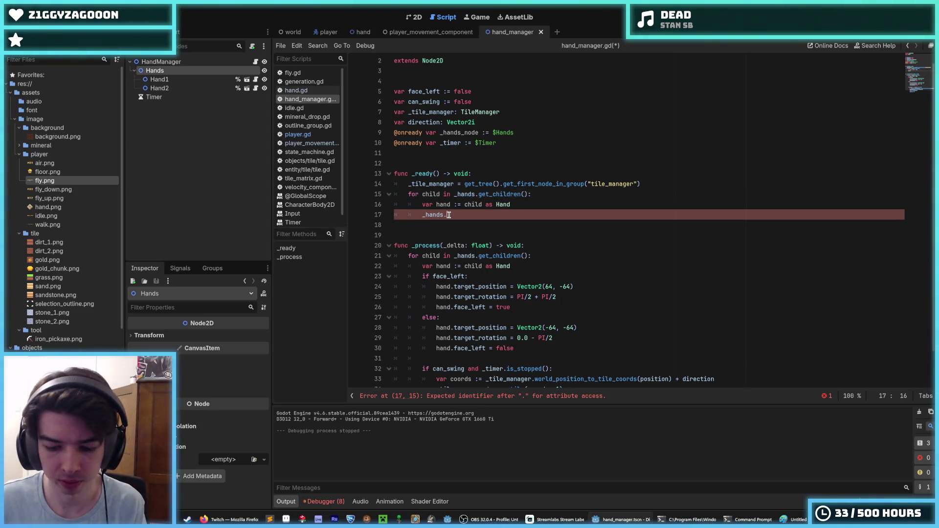
key("BackSpace")
type("_stack")
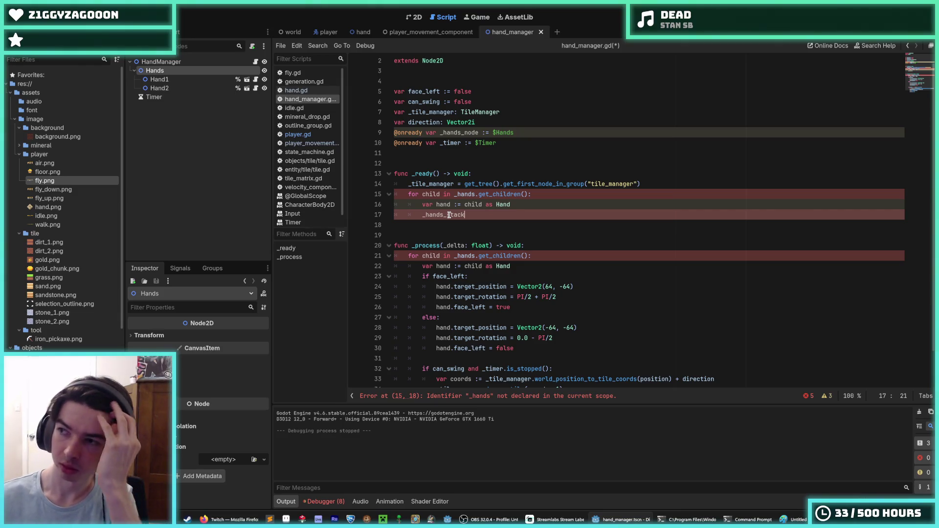
key("BackSpace")
key("BackSpace")
key("BackSpace")
key("BackSpace")
key("BackSpace")
type("queue")
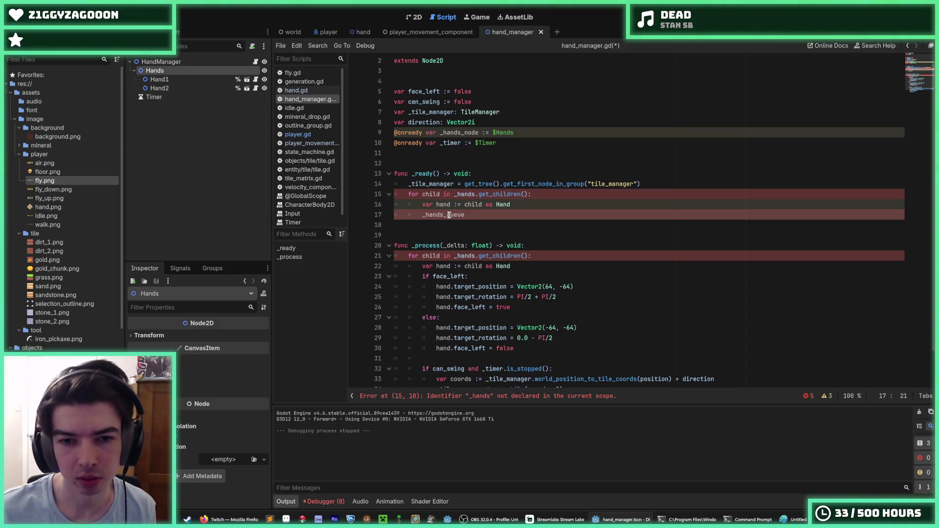
Declare 'var _hands_queue: Array[Hand]' among the script variables and save
key("Up")
key("Up")
key("Up")
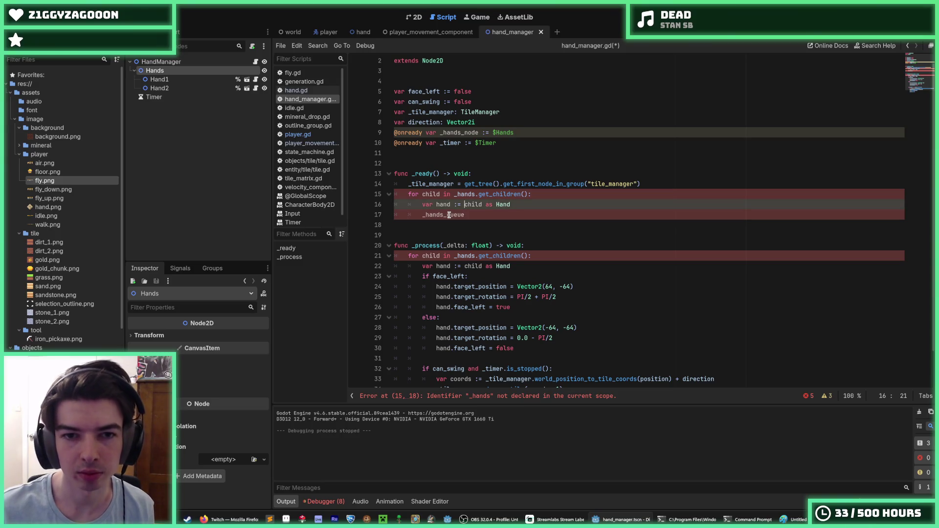
key("End")
key("Return")
type("var ")
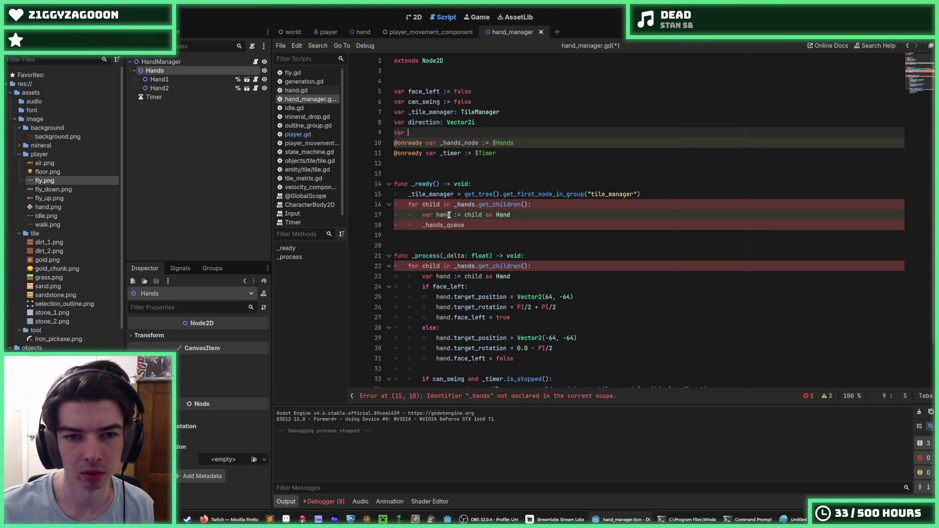
type("_hands")
key("Up")
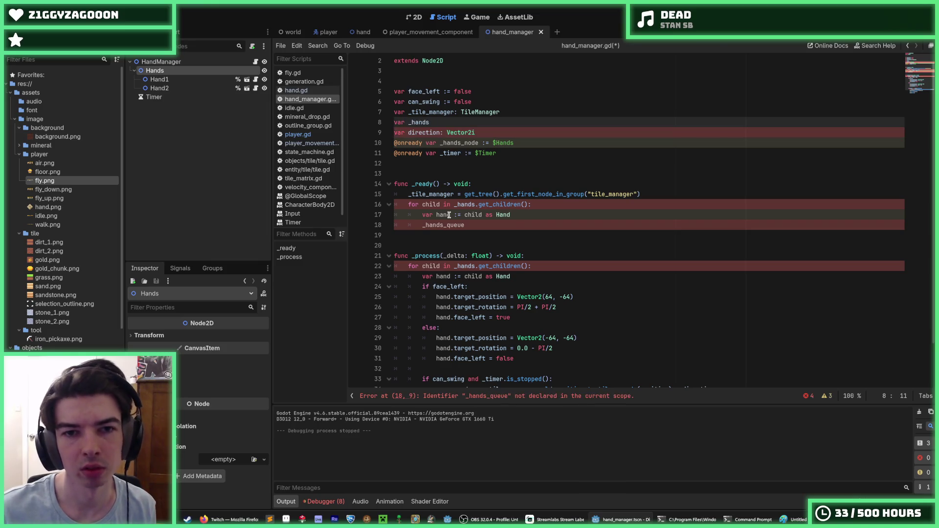
key("alt+Up")
key("Down")
key("Down")
type("_que")
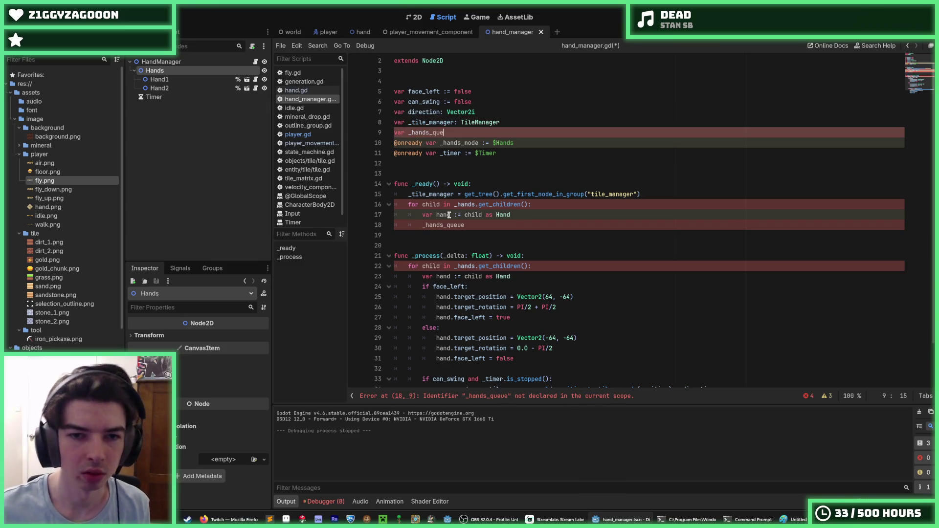
type("ue: Array[Hanmd")
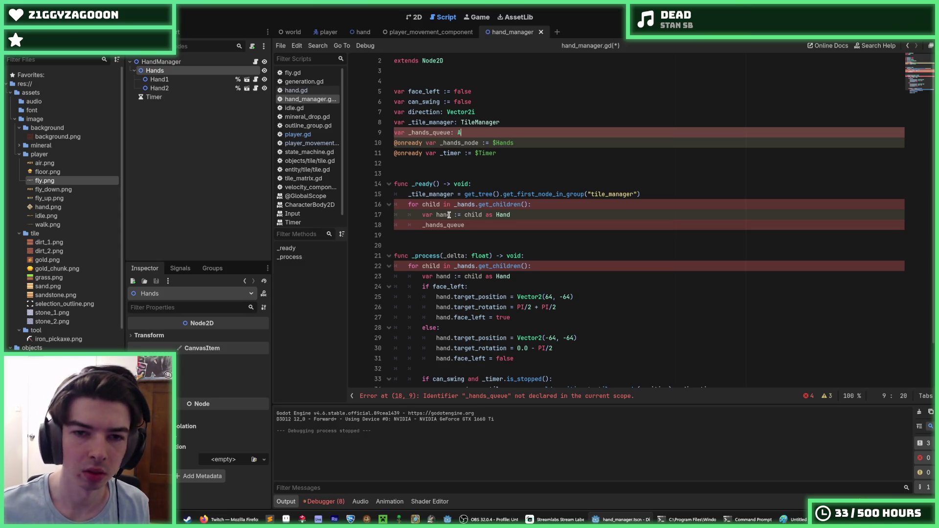
key("BackSpace")
key("BackSpace")
type("d")
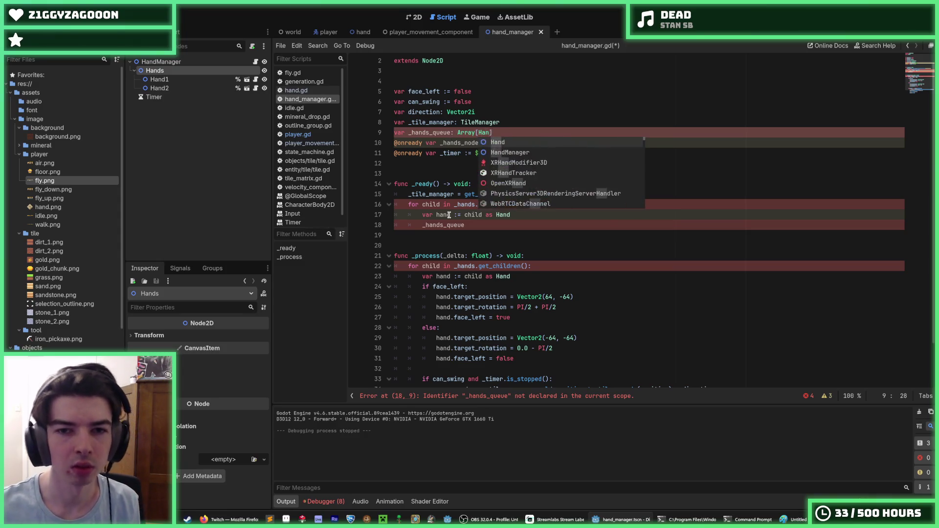
key("ctrl+s")
key("Escape")
Finish the _ready line as append(hand) and change the _process loop to 'for hand in _hands_queue:'
key("Down")
key("Down")
key("Down")
key("Down")
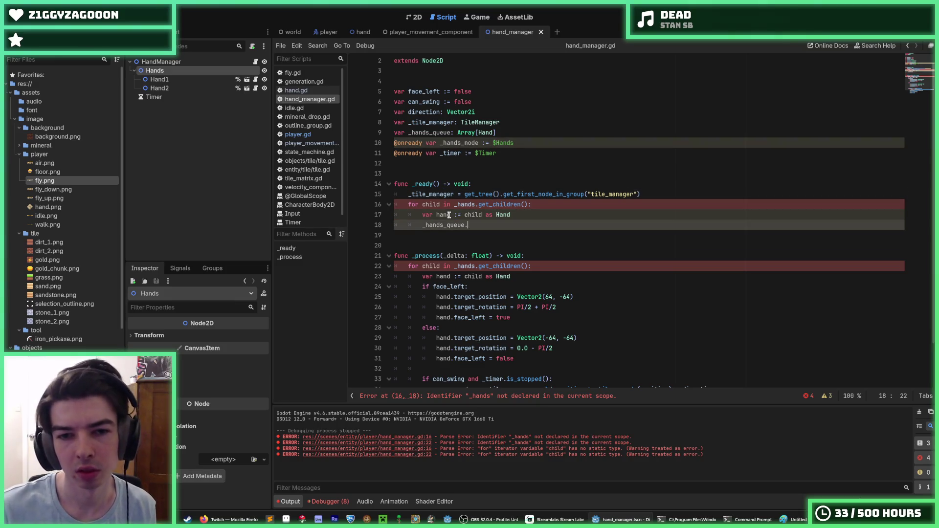
type("append(hand")
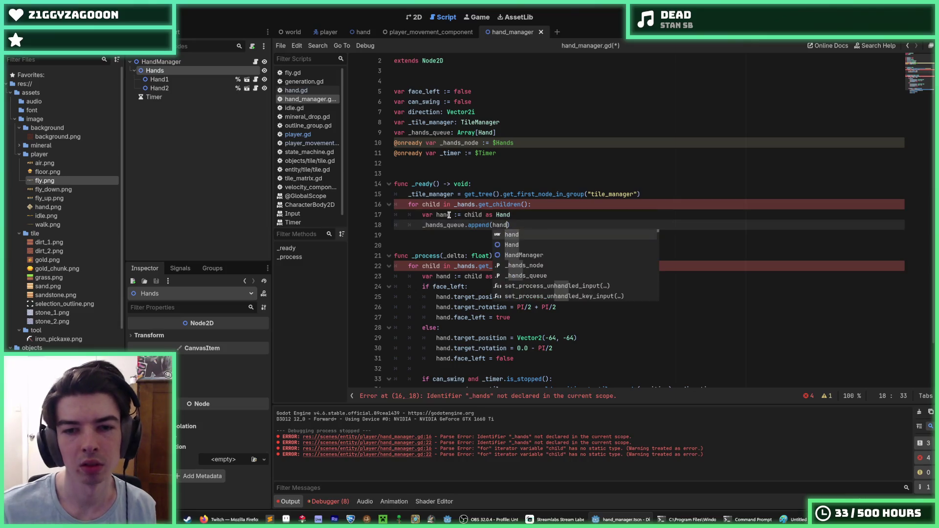
key("Escape")
left_click_drag(529, 266, 435, 264)
key("BackSpace")
key("BackSpace")
key("BackSpace")
type("hand in H:")
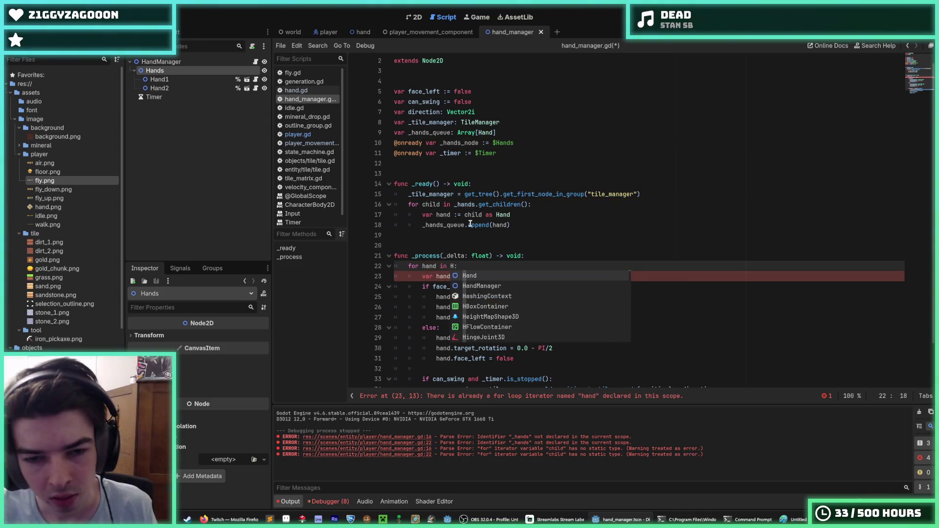
key("BackSpace")
type("_hands")
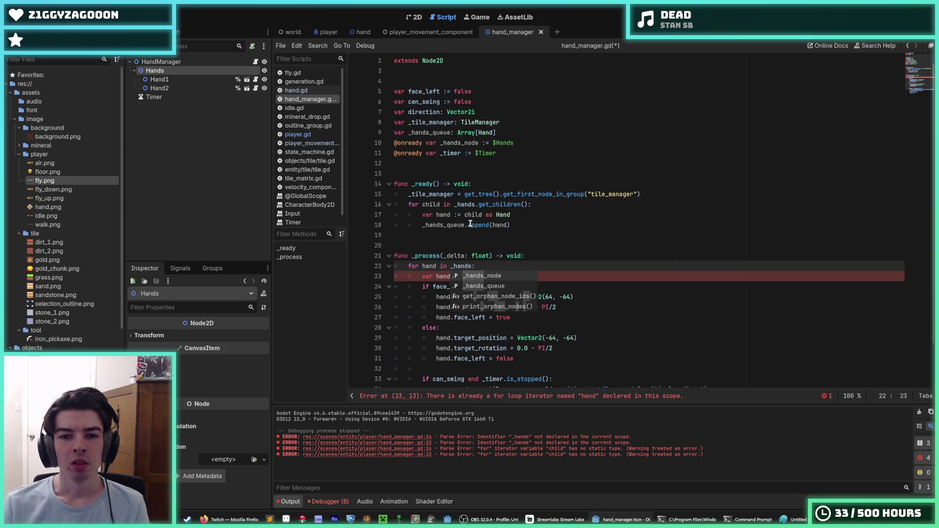
type("_queue")
key("Down")
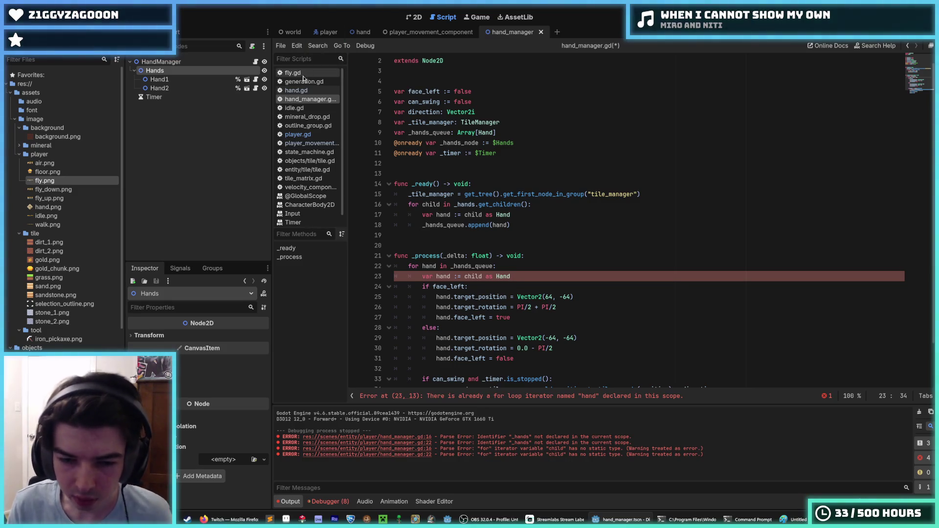
left_click(519, 267)
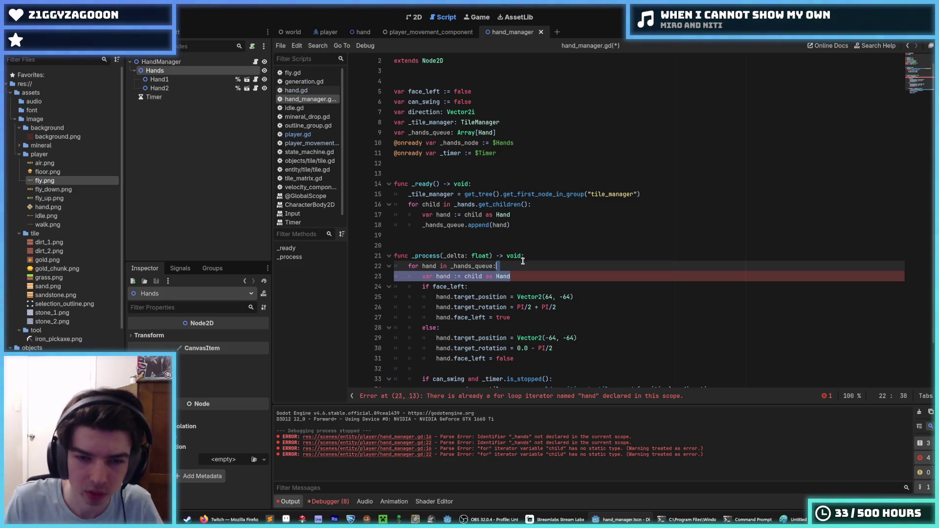
Delete the redundant hand cast line in _process and add blank lines after the else branch
key("BackSpace")
key("ctrl+s")
key("Down")
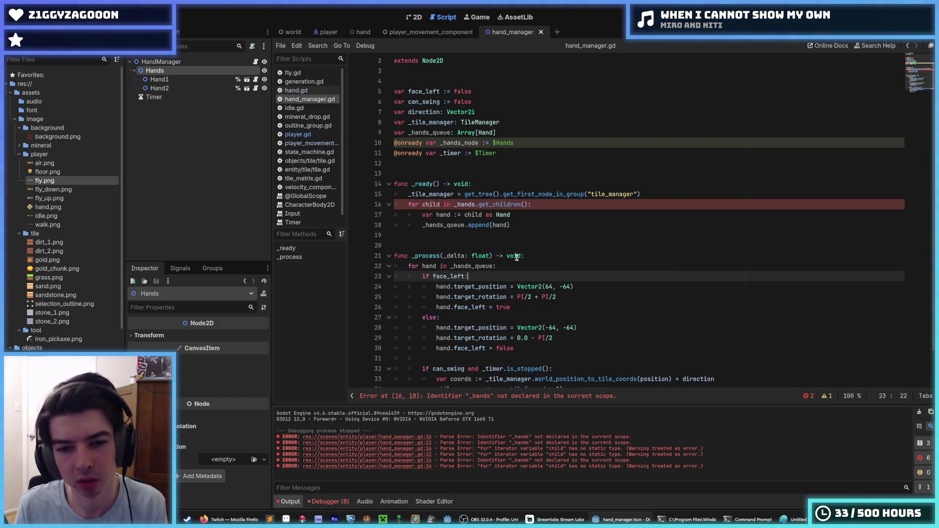
scroll(561, 327, "down", 2)
left_click(559, 321)
left_click(551, 300)
key("Down")
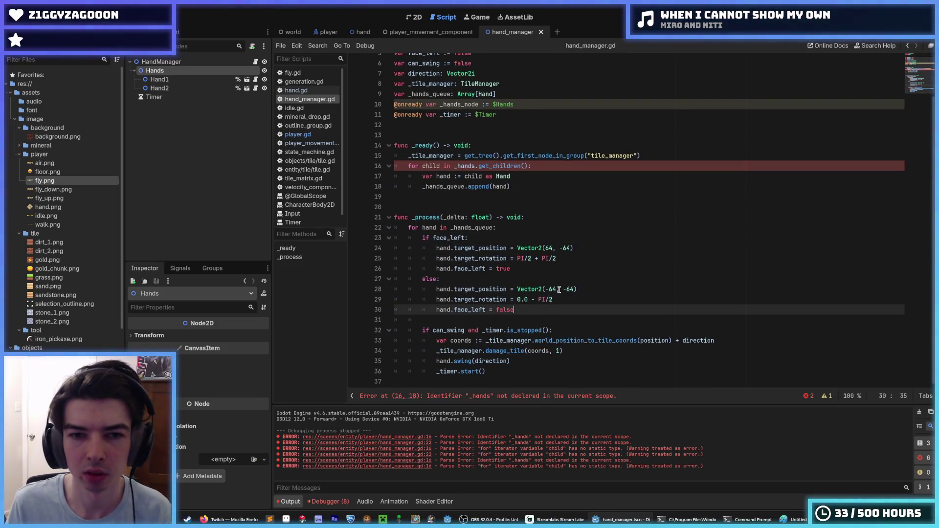
key("Return")
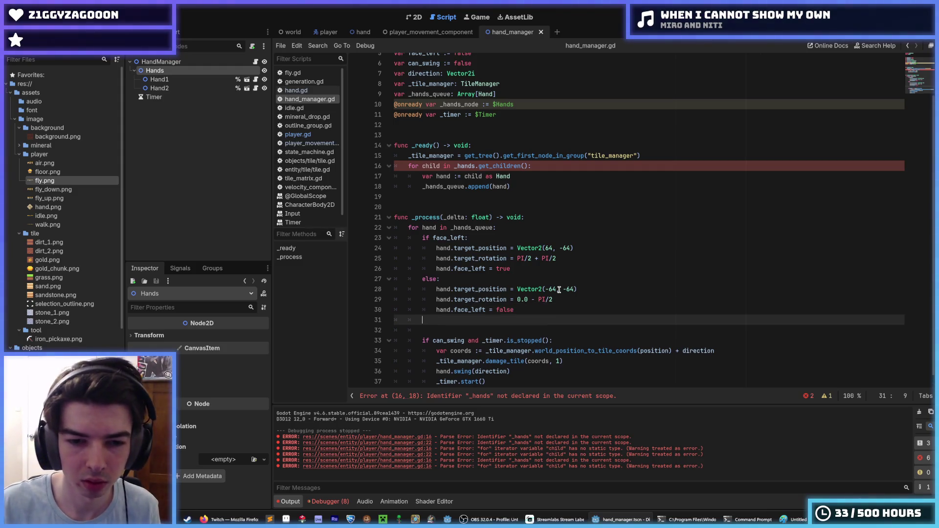
key("Return")
key("BackSpace")
type("pop")
key("BackSpace")
key("BackSpace")
key("BackSpace")
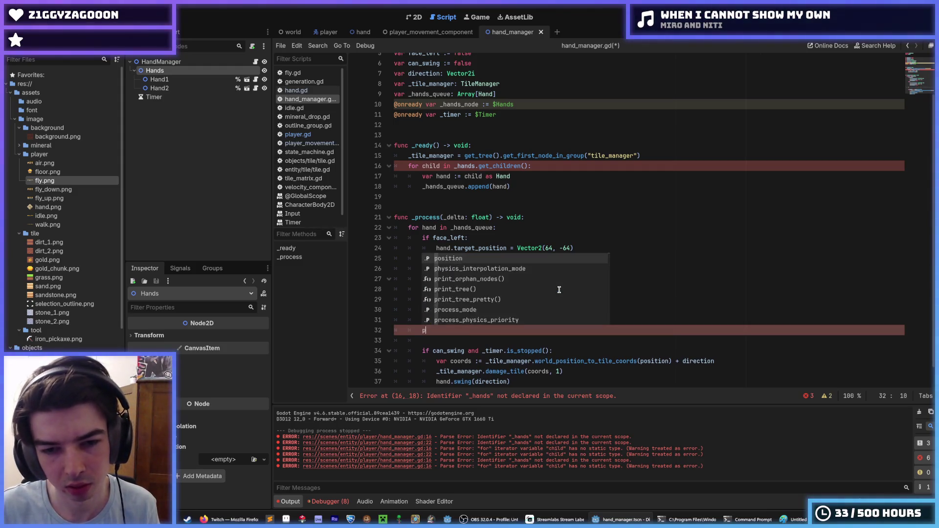
Dedent the can_swing timer block out of the hand loop and remove the leftover empty line
key("Up")
key("Up")
key("Up")
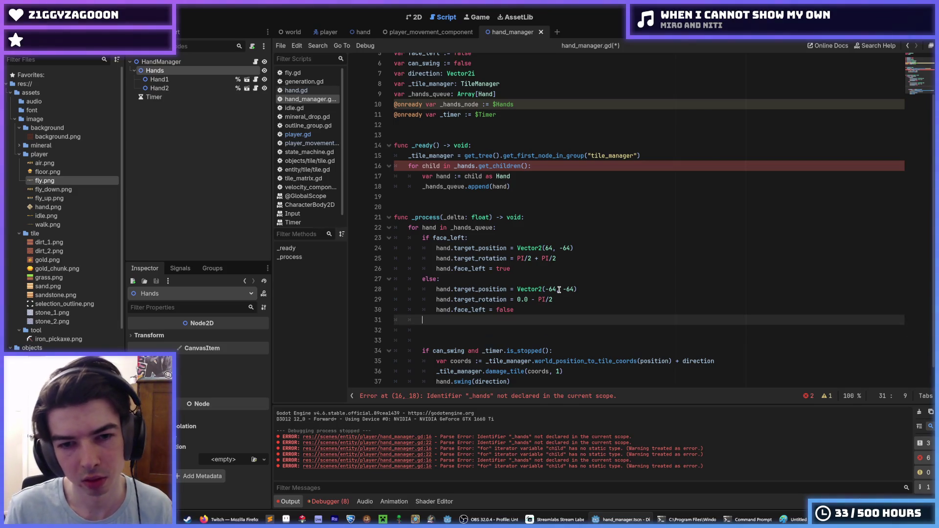
key("Down")
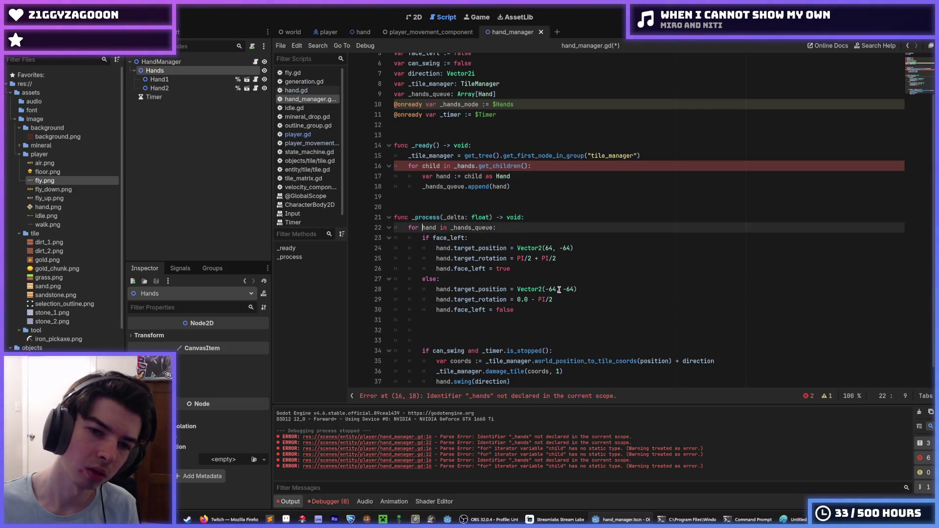
key("shift+End")
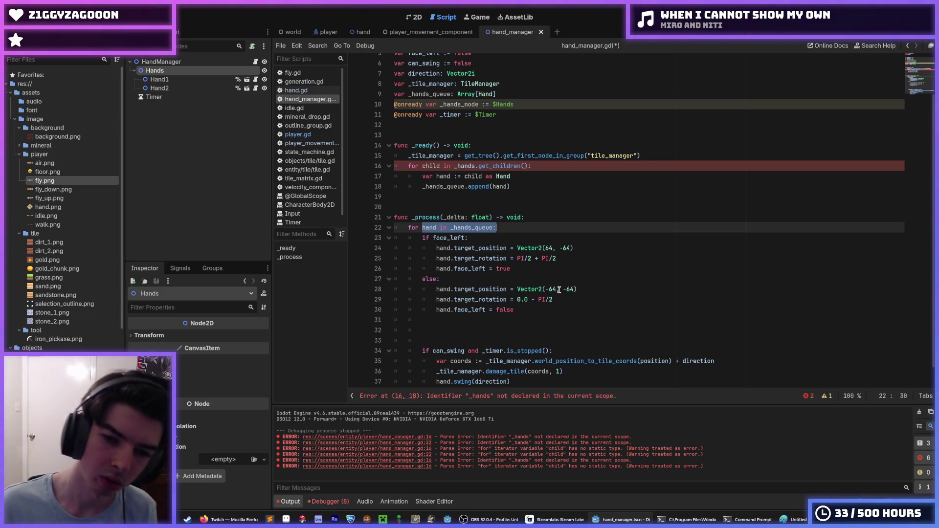
key("shift+Left")
scroll(518, 286, "down", 1)
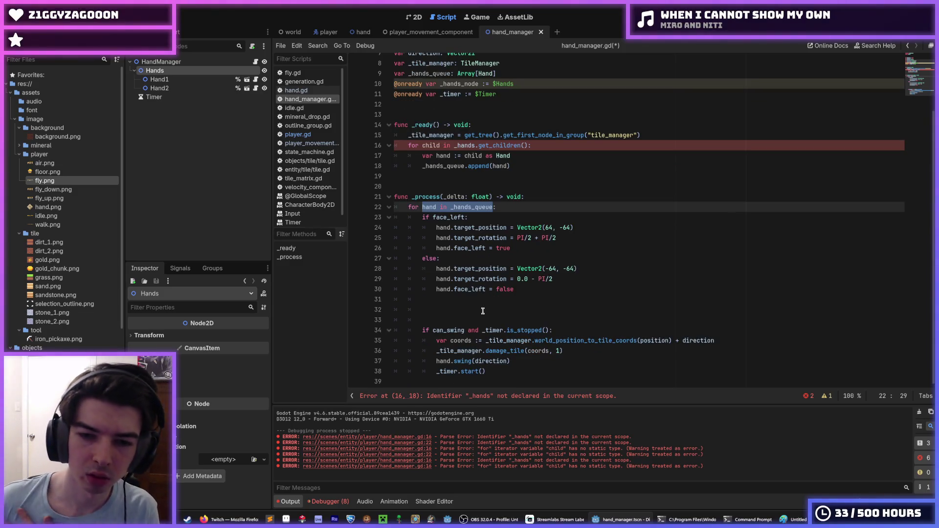
left_click(483, 332)
left_click_drag(484, 332, 496, 368)
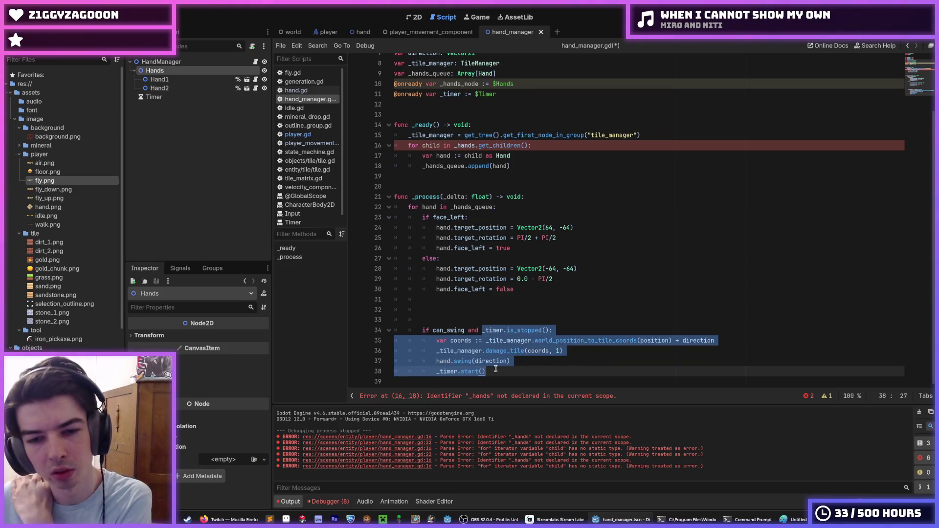
key("shift+Tab")
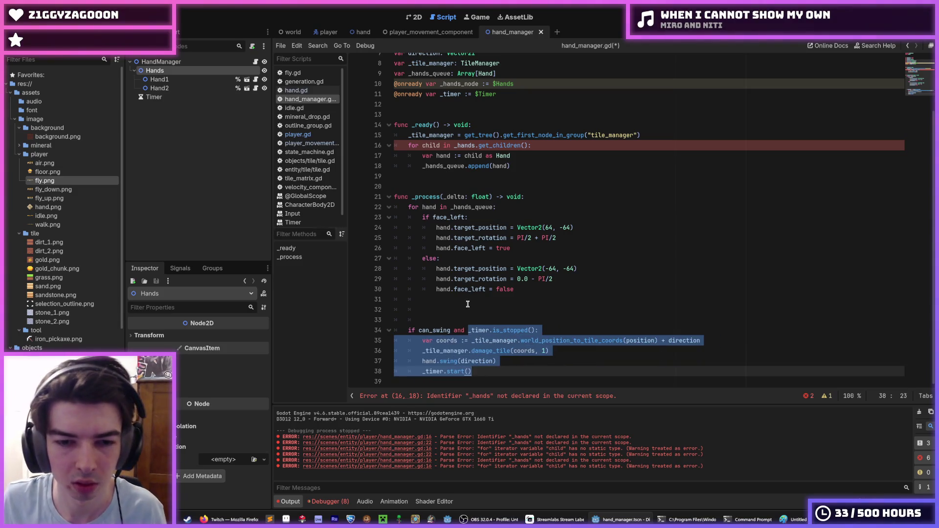
left_click(456, 320)
key("BackSpace")
key("BackSpace")
key("BackSpace")
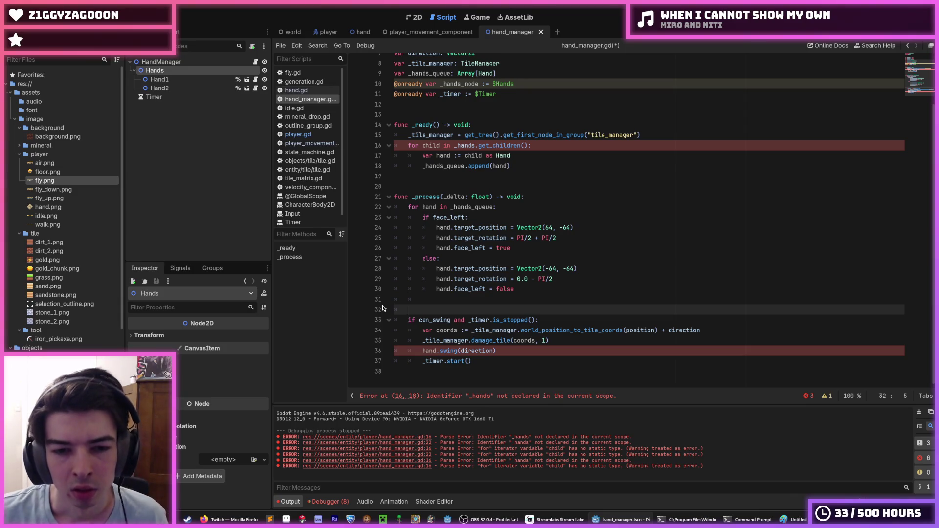
Add a 'var hand := _hands_queue.pop' line inside the swing block
type("_tim")
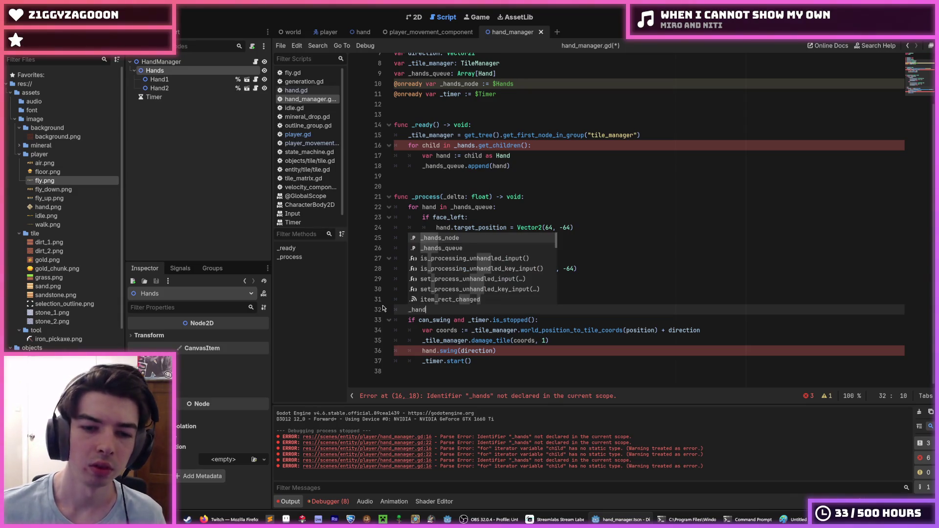
key("ctrl+BackSpace")
key("ctrl+BackSpace")
key("Delete")
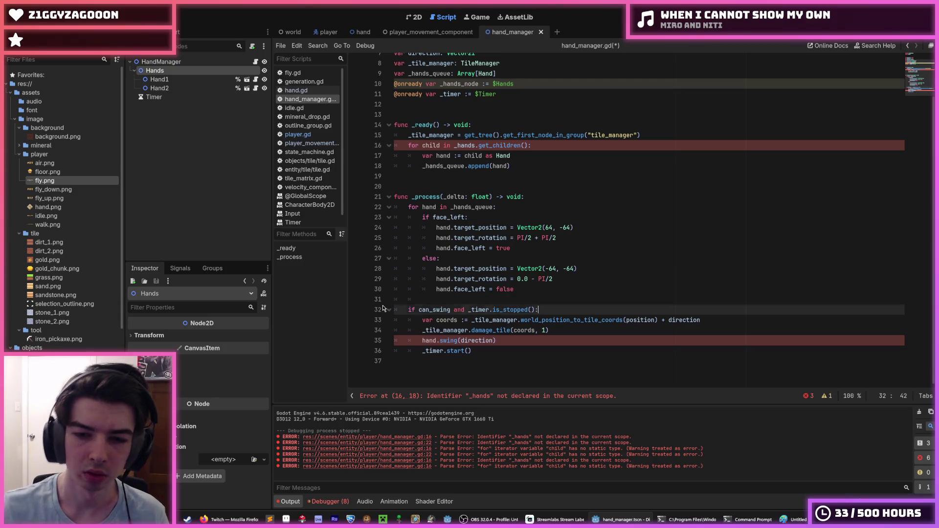
key("Return")
type("_hands_queue.pop(")
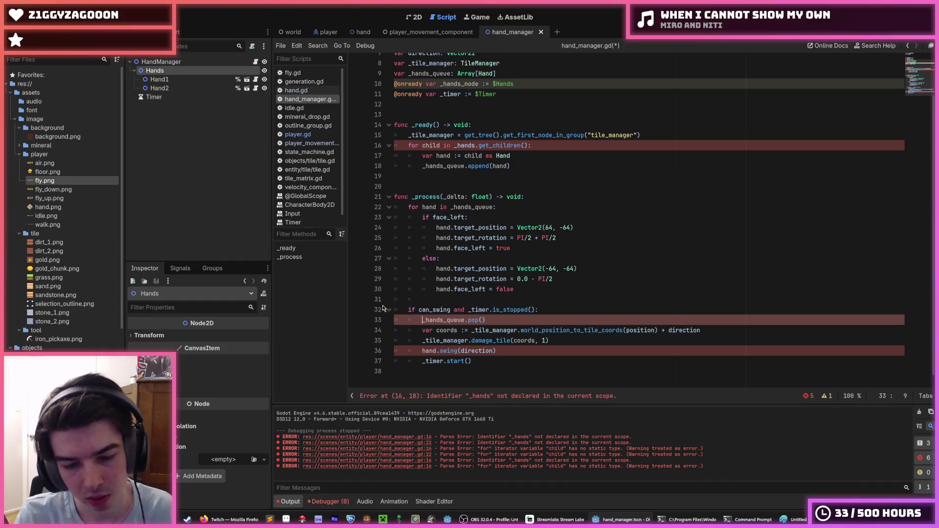
type("vra")
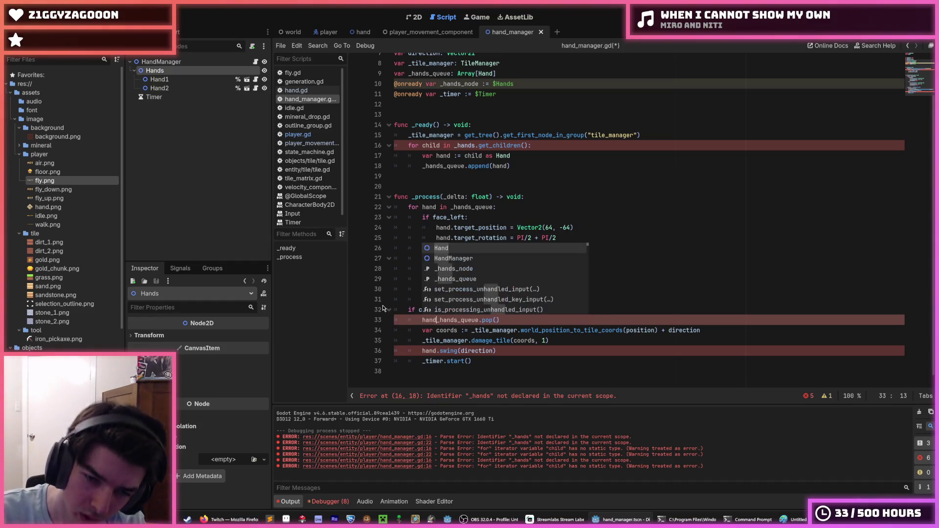
key("BackSpace")
key("BackSpace")
key("BackSpace")
type("var hand ")
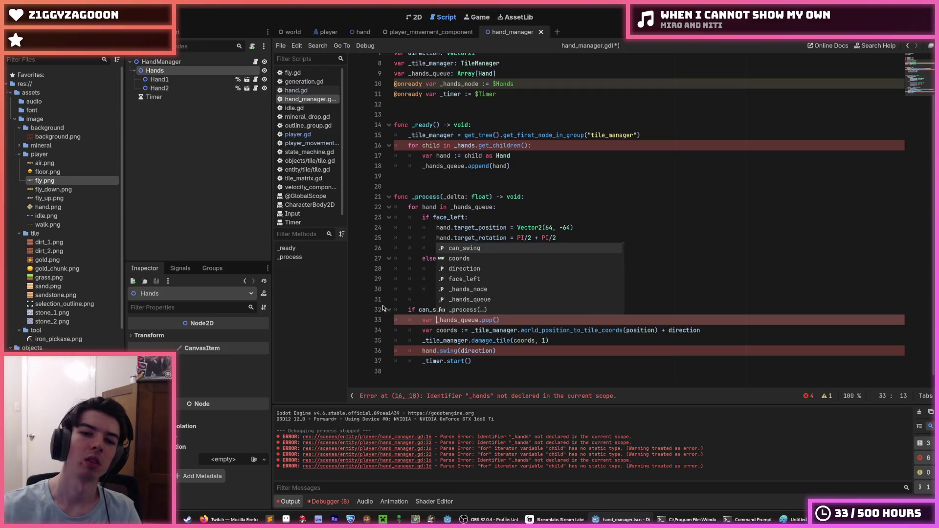
type(":=")
key("End")
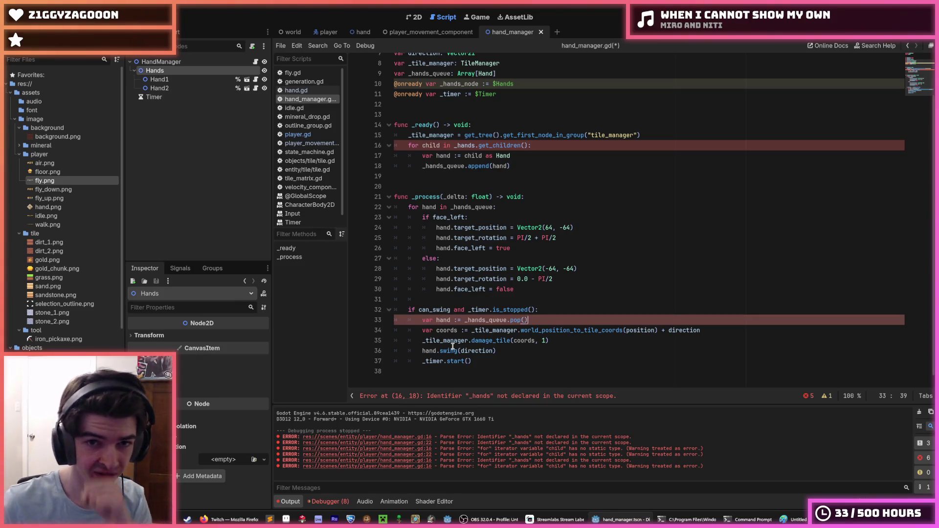
Rename _hands_node back to _hands and save the script
scroll(472, 172, "up", 2)
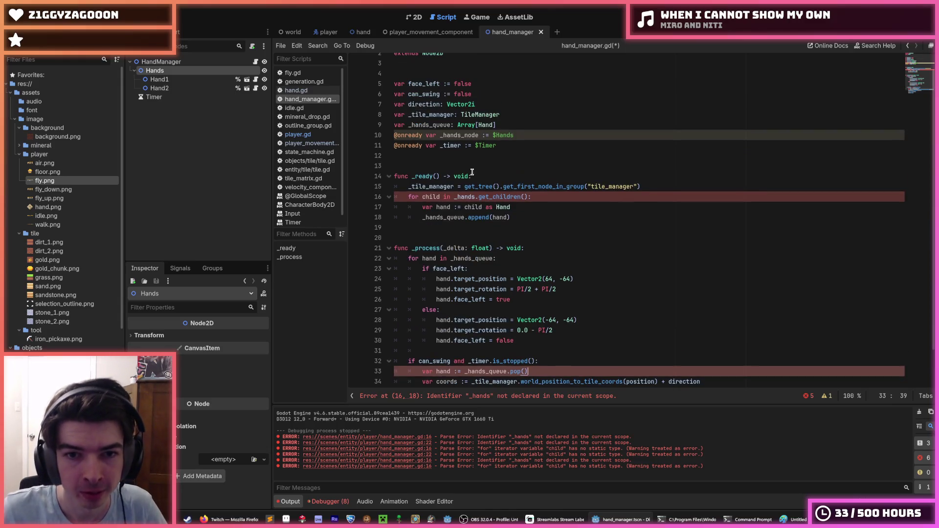
left_click(477, 136)
key("BackSpace")
key("BackSpace")
key("BackSpace")
key("ctrl+s")
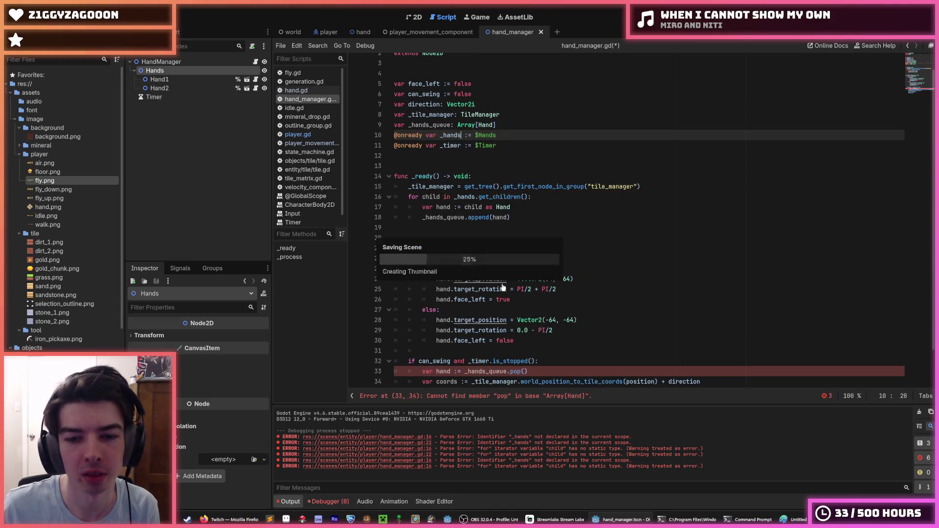
Change the call to _hands_queue.pop_front() on line 33 and save hand_manager.gd
scroll(486, 323, "down", 2)
double_click(486, 329)
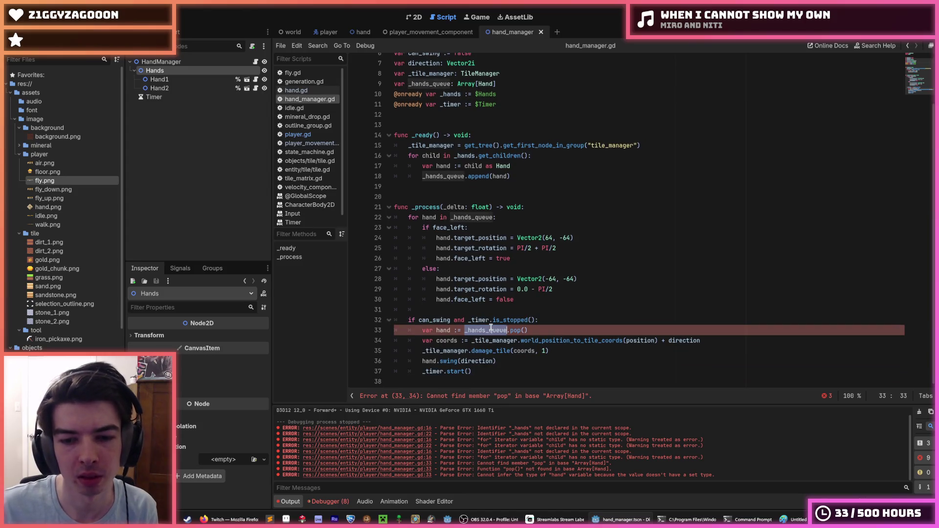
left_click(544, 332)
left_click(522, 331)
type("_front")
key("End")
scroll(525, 329, "up", 1)
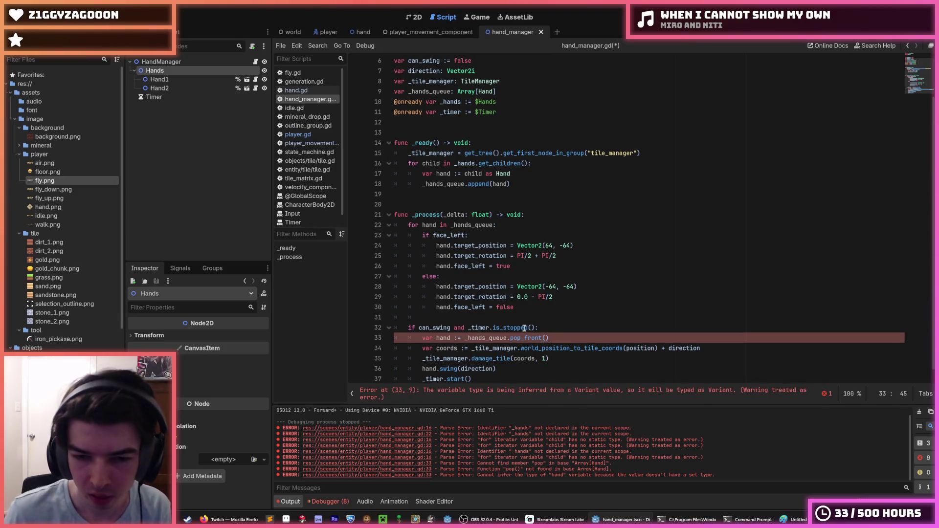
key("ctrl+s")
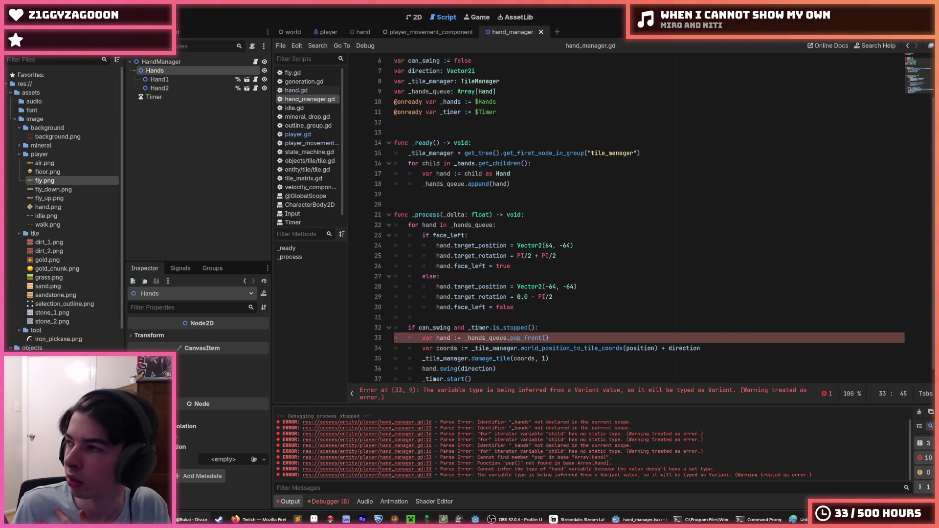
Change line 33 to 'var hand: Hand = _hands_queue.pop_front()'
left_click(607, 327)
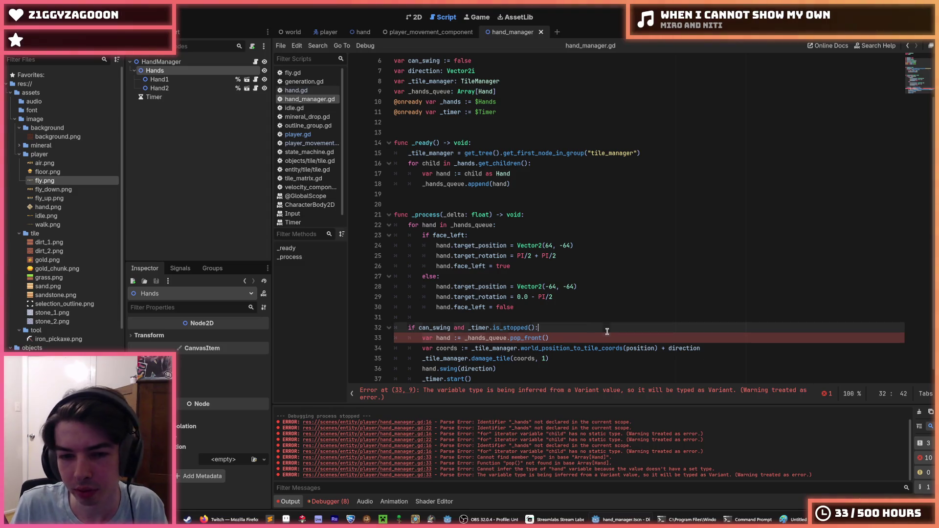
scroll(559, 316, "down", 1)
left_click(544, 328)
double_click(487, 328)
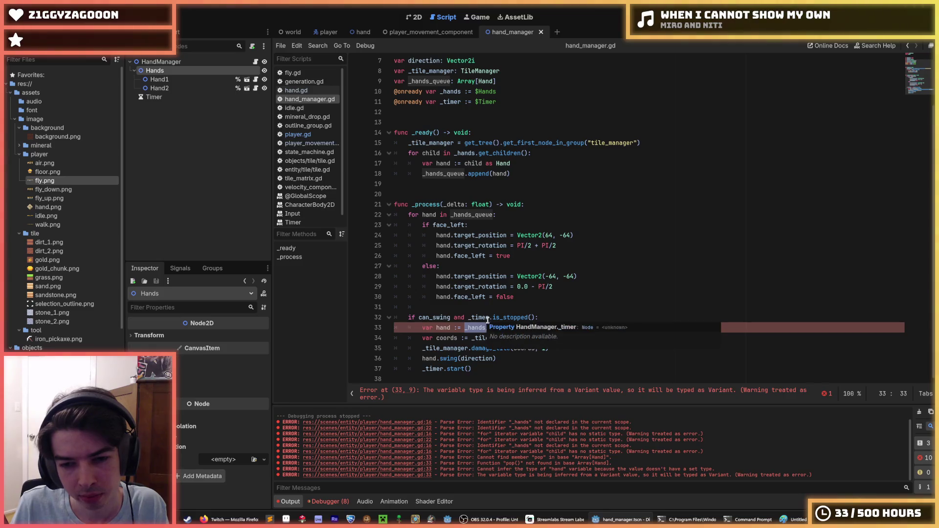
left_click(482, 318)
left_click(483, 324)
key("Left")
key("Left")
key("Left")
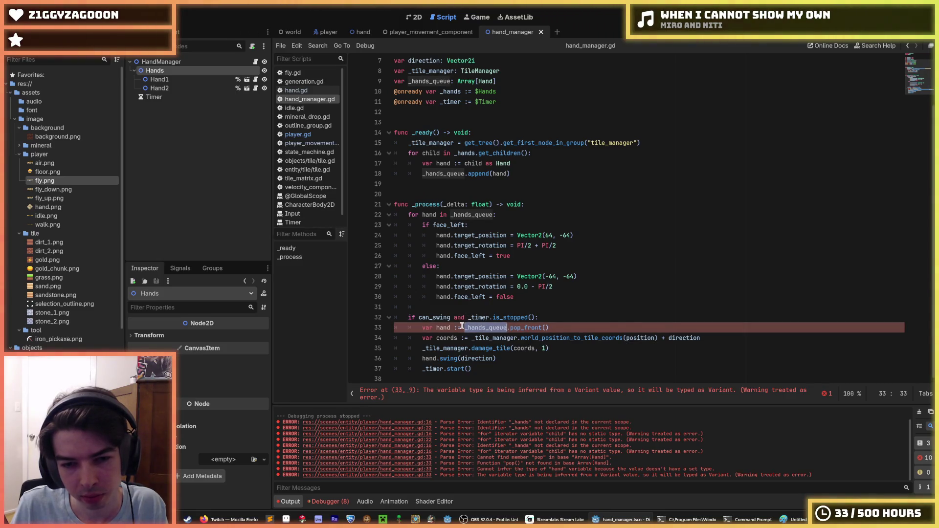
key("BackSpace")
key("BackSpace")
key("BackSpace")
type(": Hand")
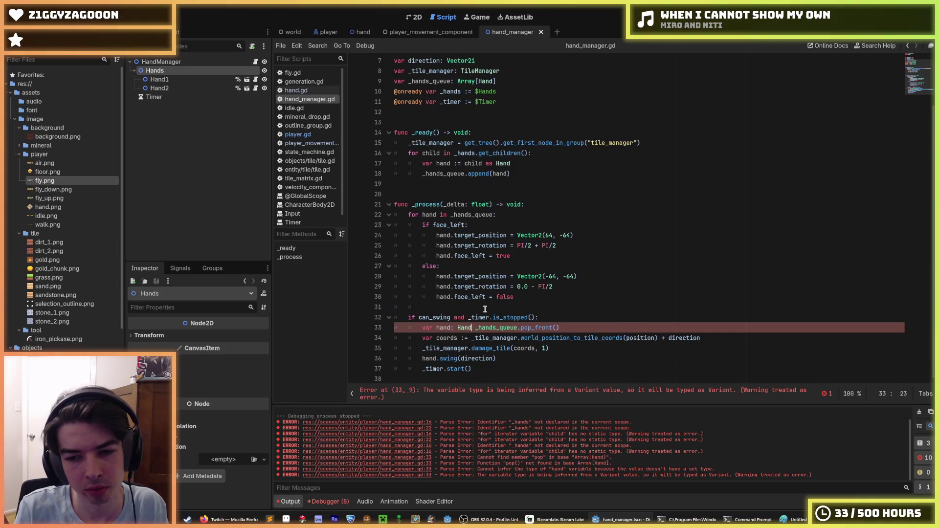
key("Up")
key("Up")
key("Up")
left_click(471, 332)
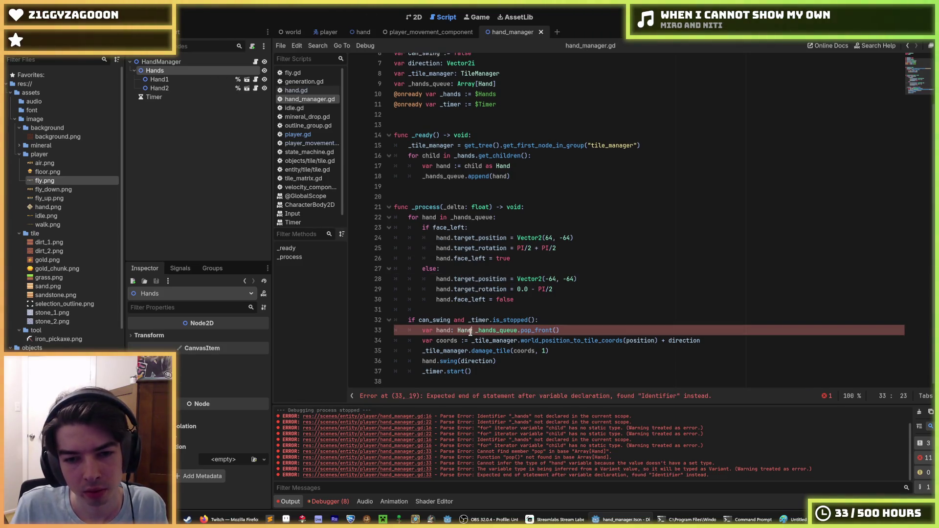
type("=")
key("End")
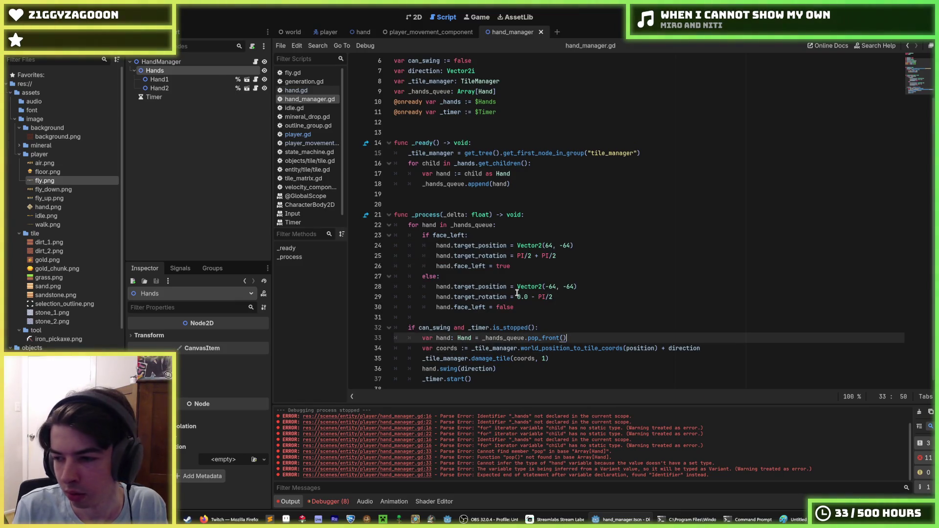
scroll(517, 292, "down", 1)
double_click(494, 330)
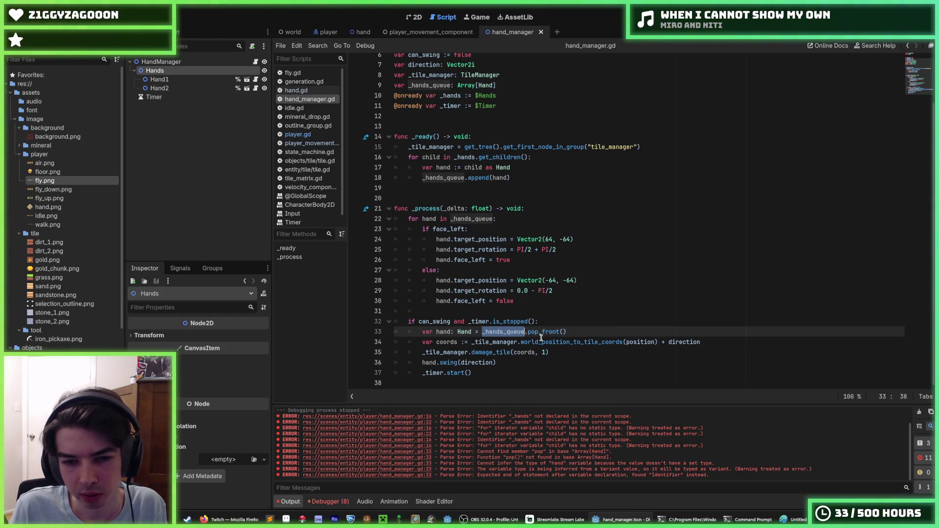
left_click(510, 332)
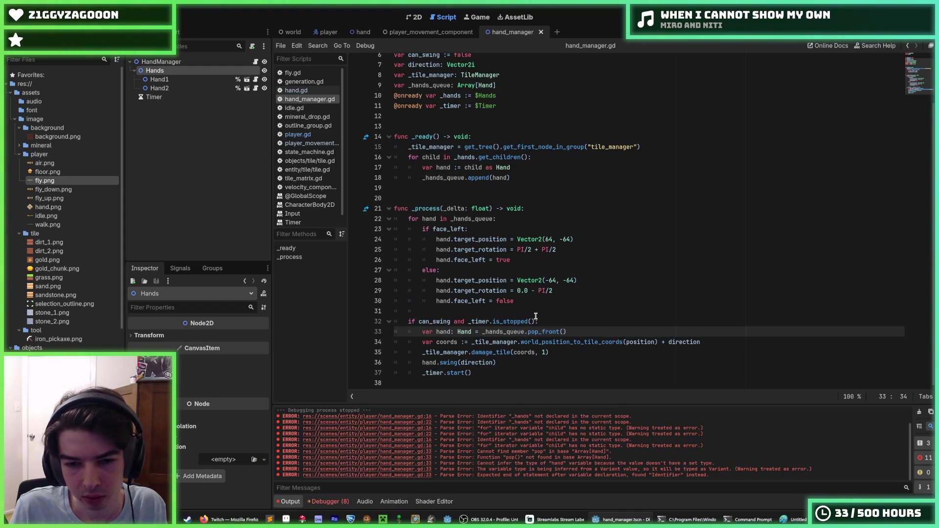
Move the pop and hand.swing lines below _timer.start() and save
key("alt+Down")
key("alt+Down")
key("alt+Down")
key("ctrl+z")
key("alt+Down")
key("Right")
key("Up")
key("Down")
key("Up")
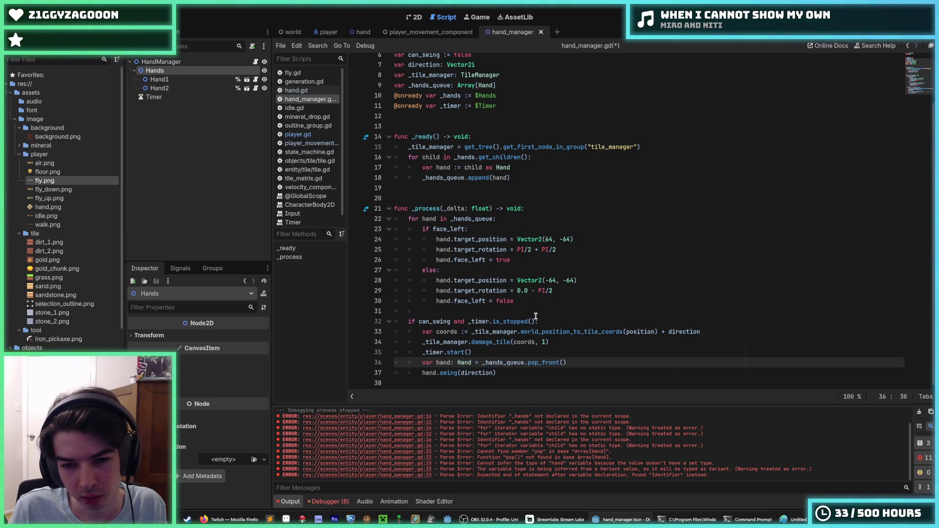
key("ctrl+s")
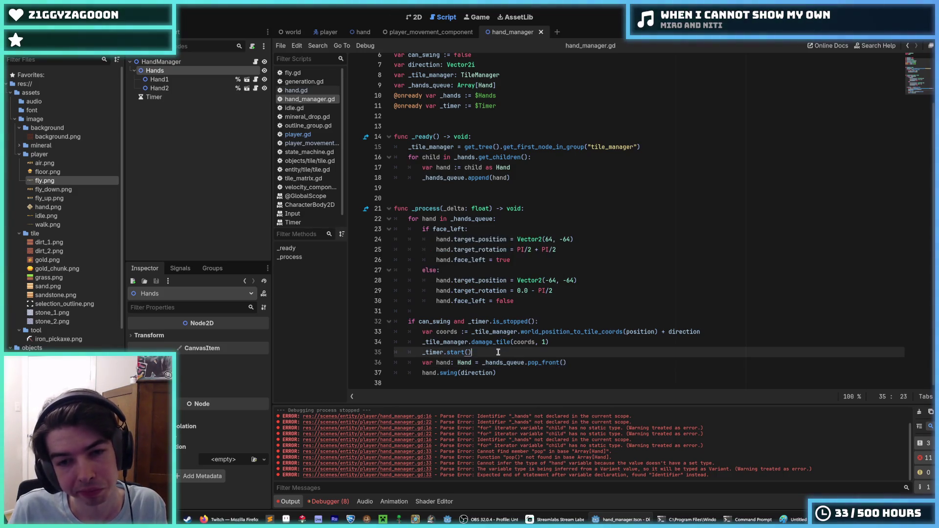
Add '_hands_queue.append(hand)' on a new line after hand.swing(direction) and save
left_click(526, 310)
left_click(526, 301)
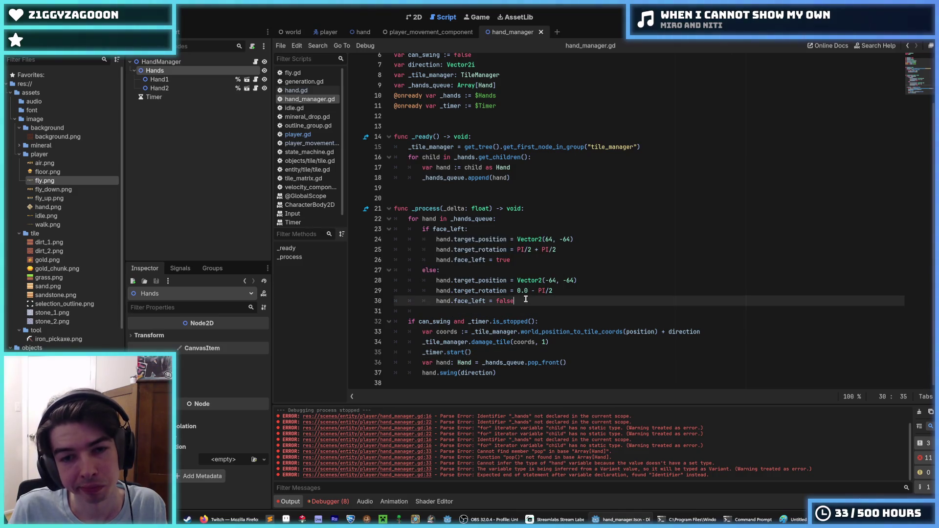
left_click(477, 233)
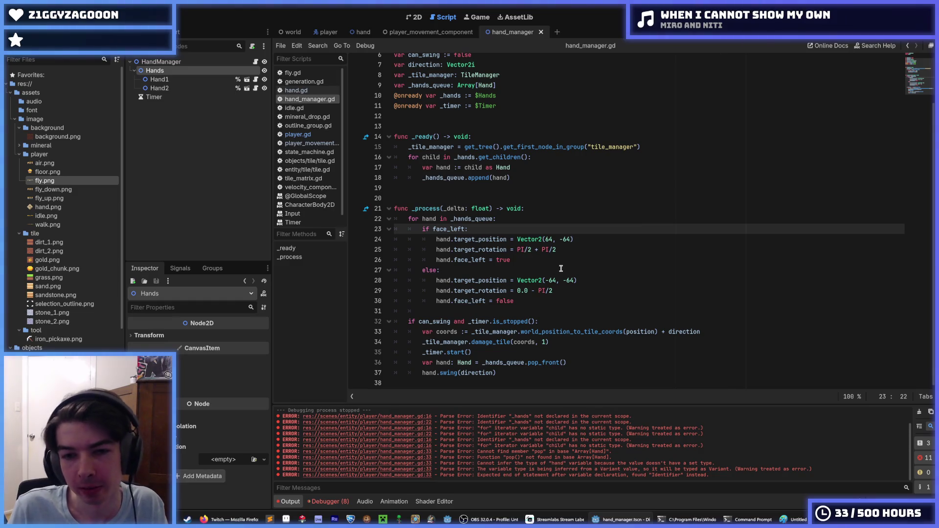
left_click(577, 258)
left_click(531, 302)
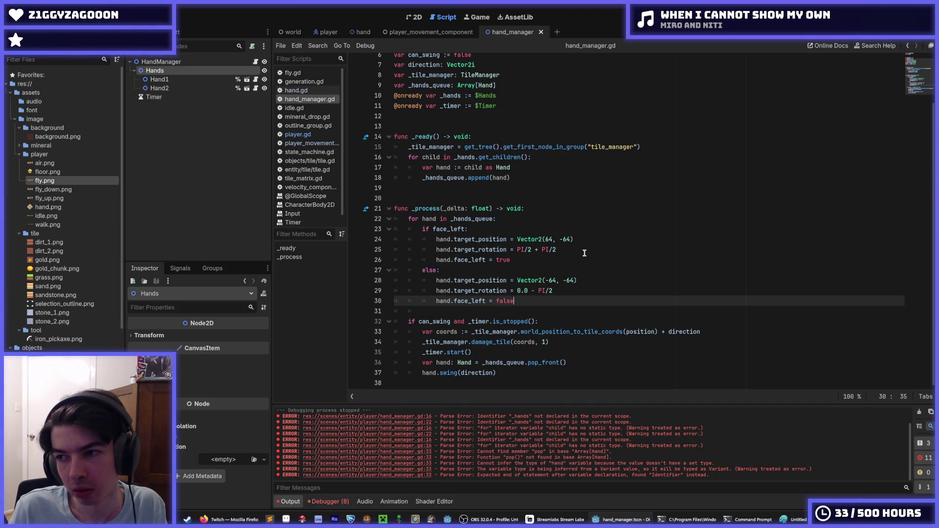
left_click(656, 238)
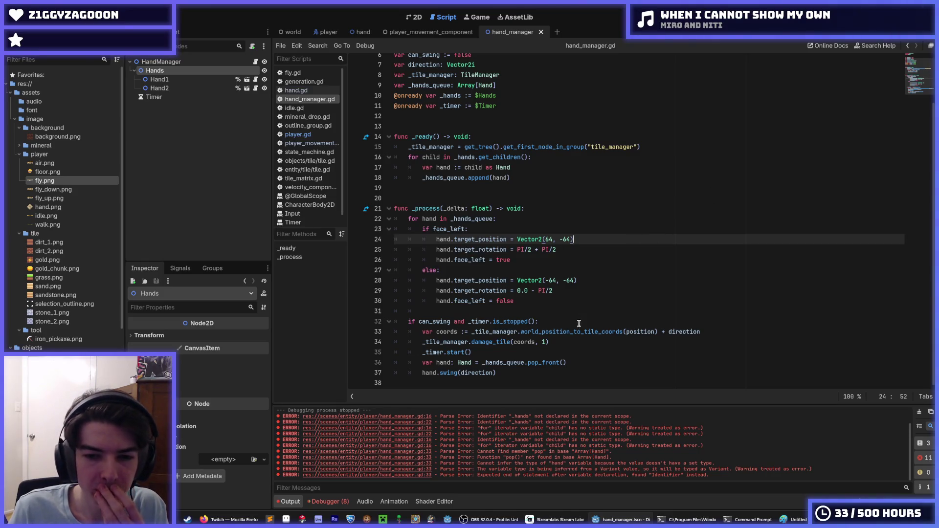
left_click(567, 368)
key("Return")
type("h")
key("BackSpace")
type("_hands_queue.")
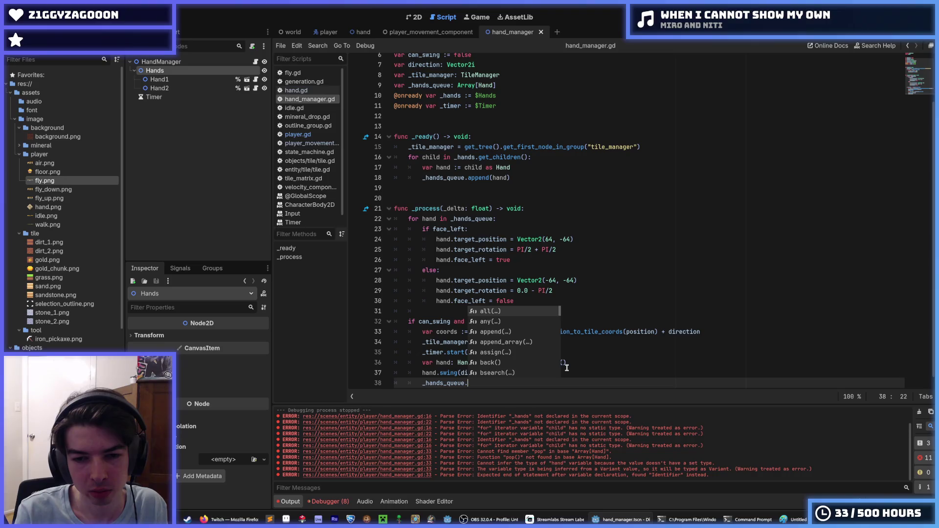
type("append(")
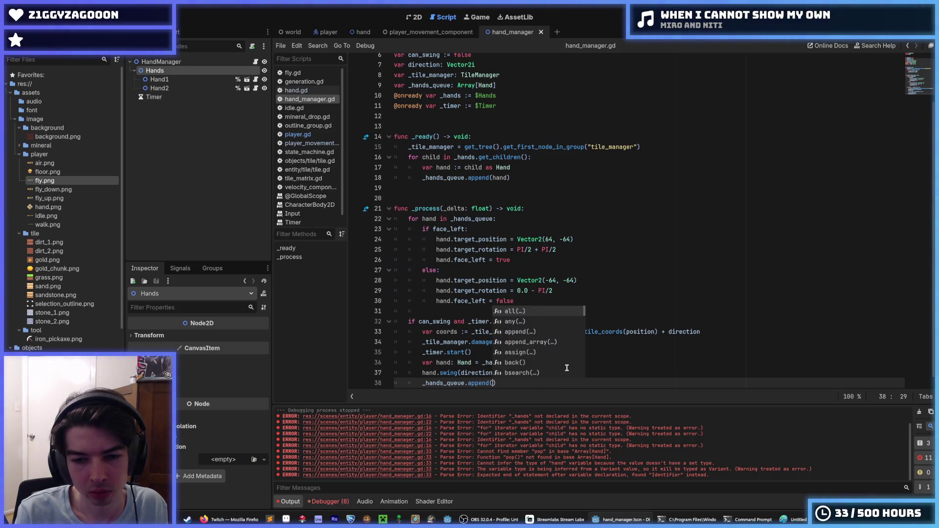
type(")")
scroll(567, 367, "down", 1)
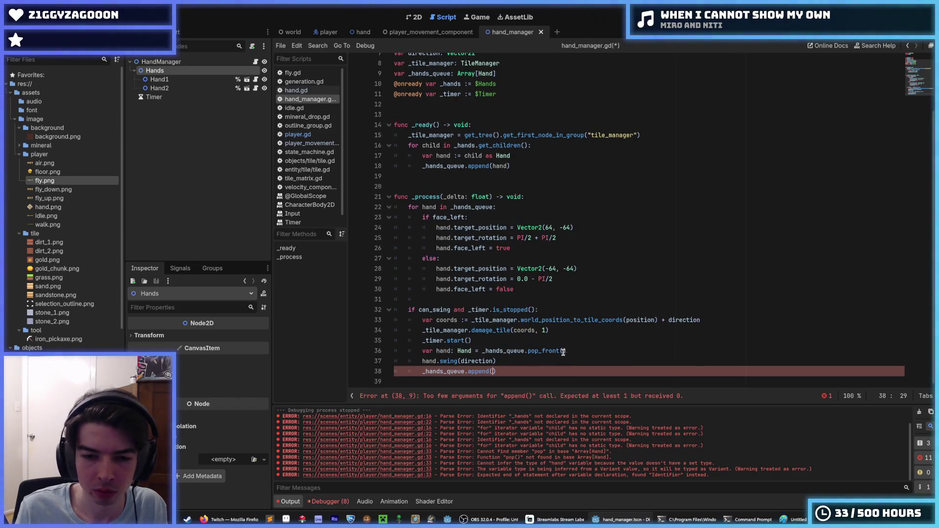
key("Left")
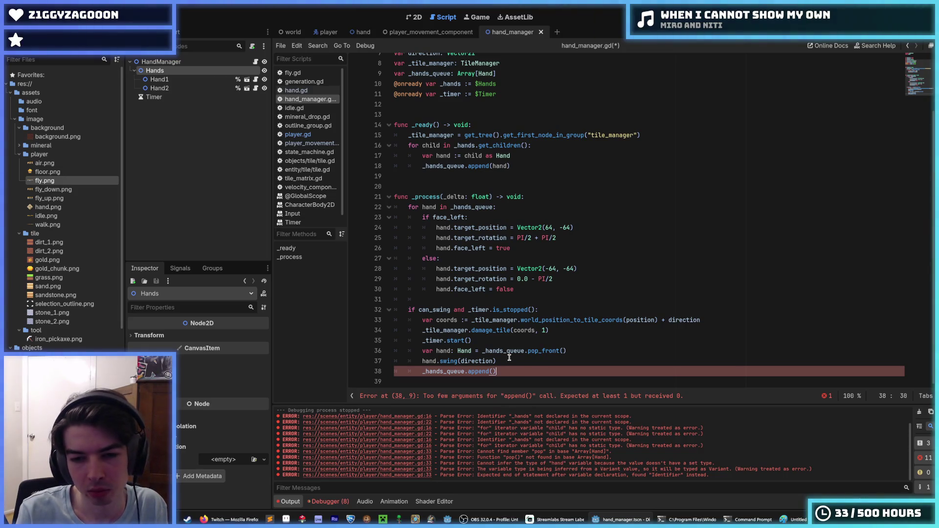
type("hand")
key("ctrl+s")
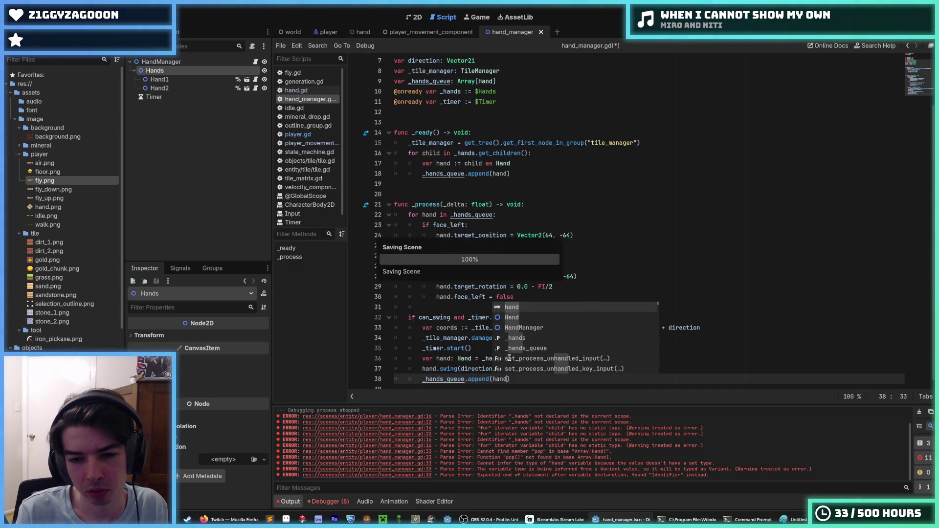
Change append to push_back and run the game with F5 to test mining
key("Left")
key("Left")
key("Left")
key("BackSpace")
key("BackSpace")
key("BackSpace")
type("push_back")
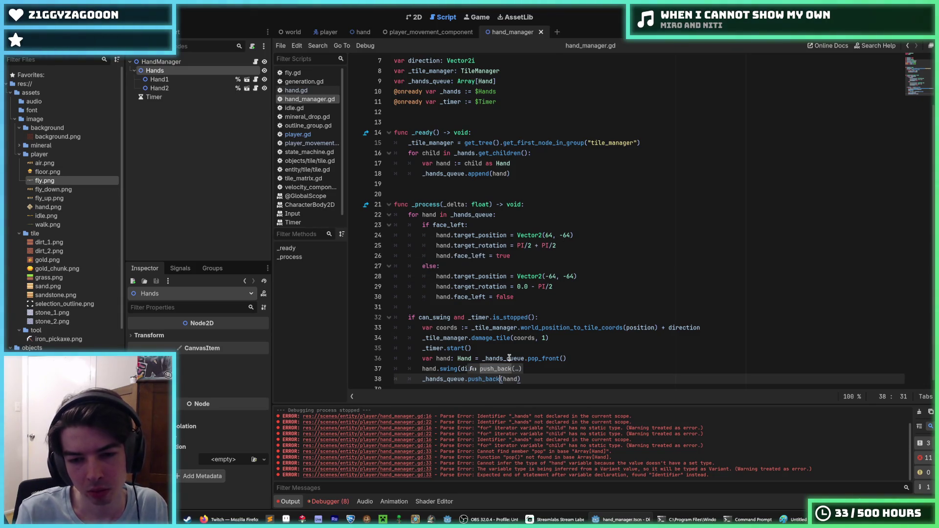
key("End")
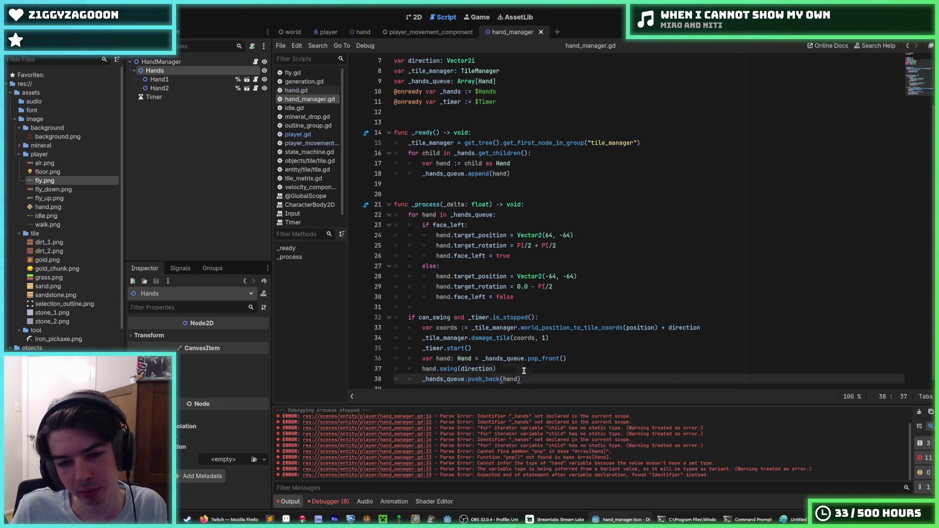
left_click(524, 370)
scroll(533, 370, "down", 1)
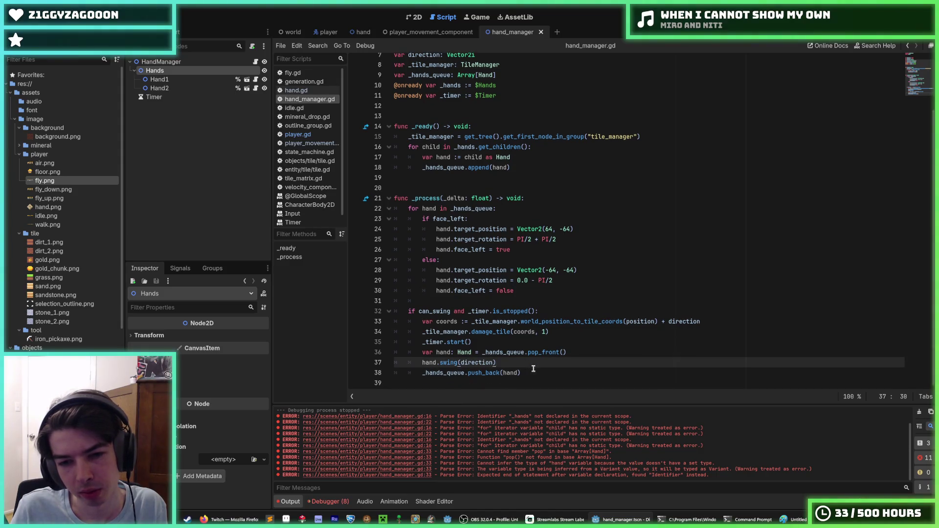
left_click(588, 280)
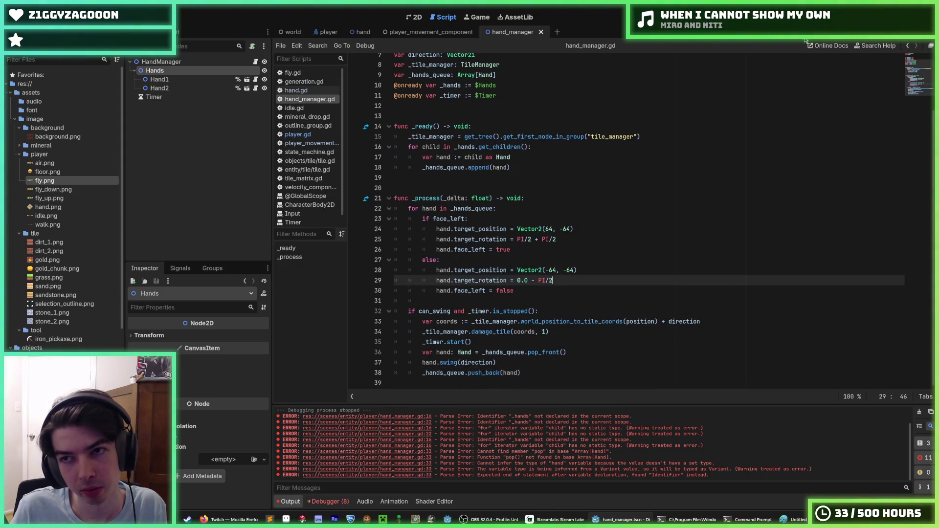
key("F5")
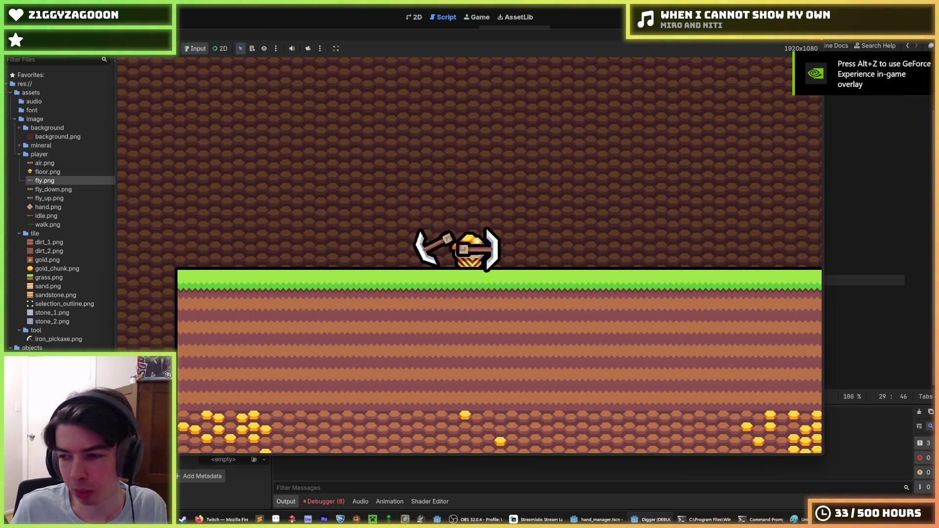
Close the running Digger game window and return to hand_manager.gd in the script editor
left_click(822, 37)
left_click(539, 222)
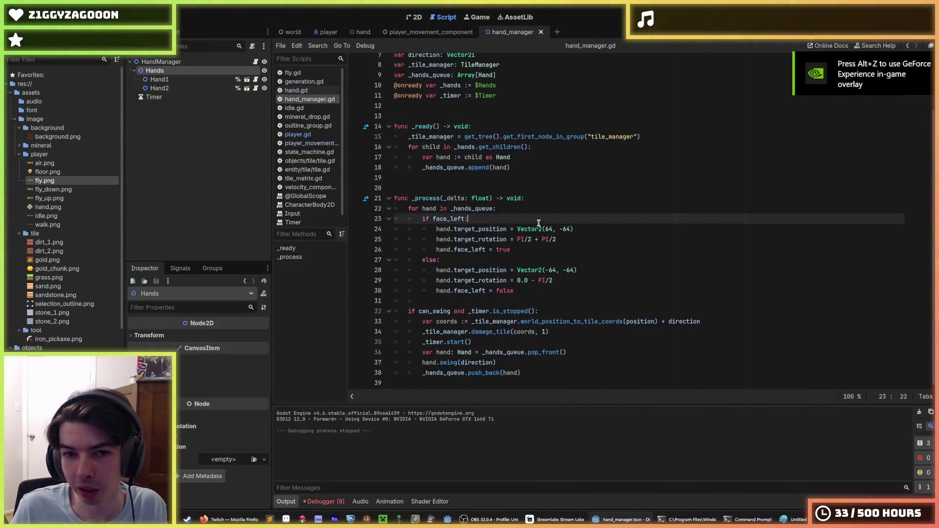
left_click(545, 212)
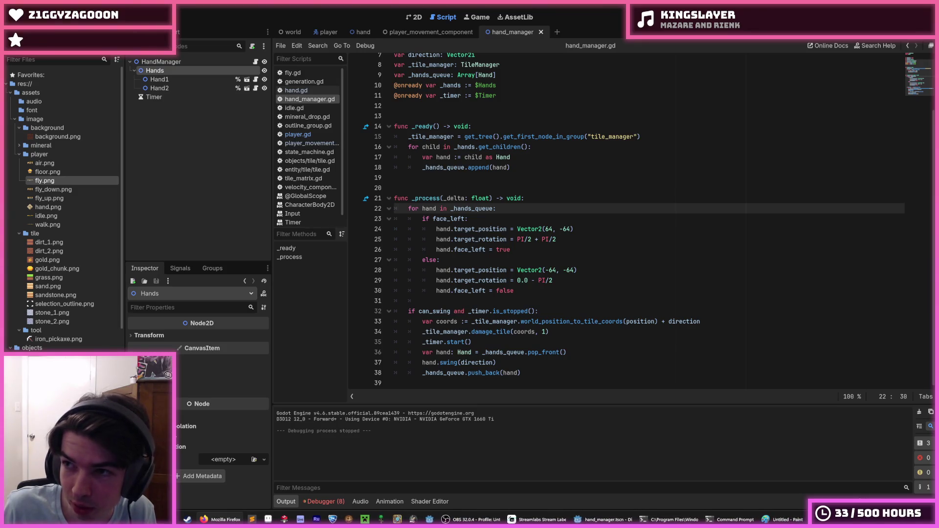
left_click(515, 215)
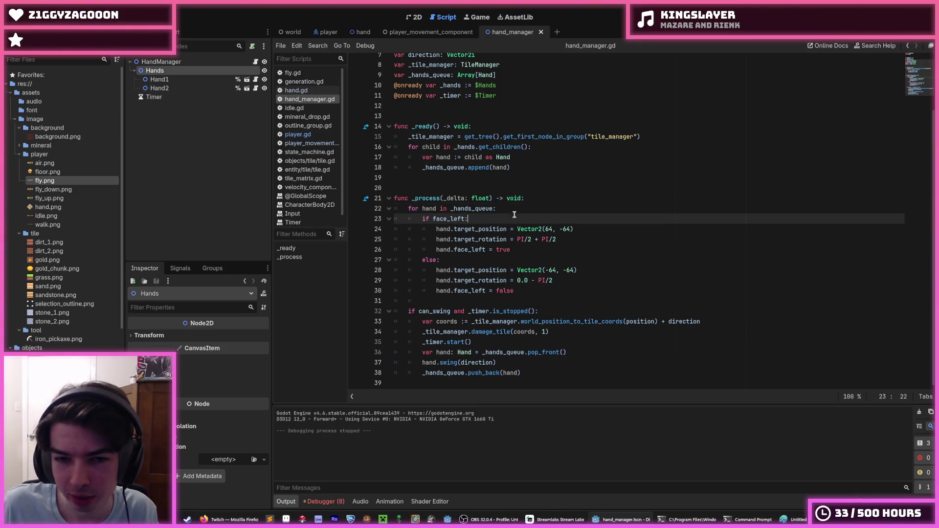
left_click(525, 209)
left_click(517, 218)
left_click(501, 210)
key("ctrl+s")
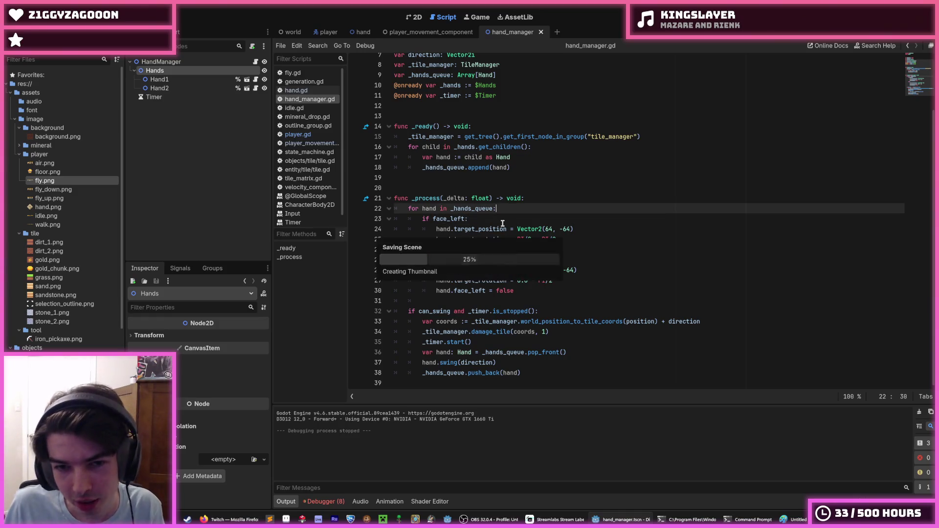
left_click(501, 218)
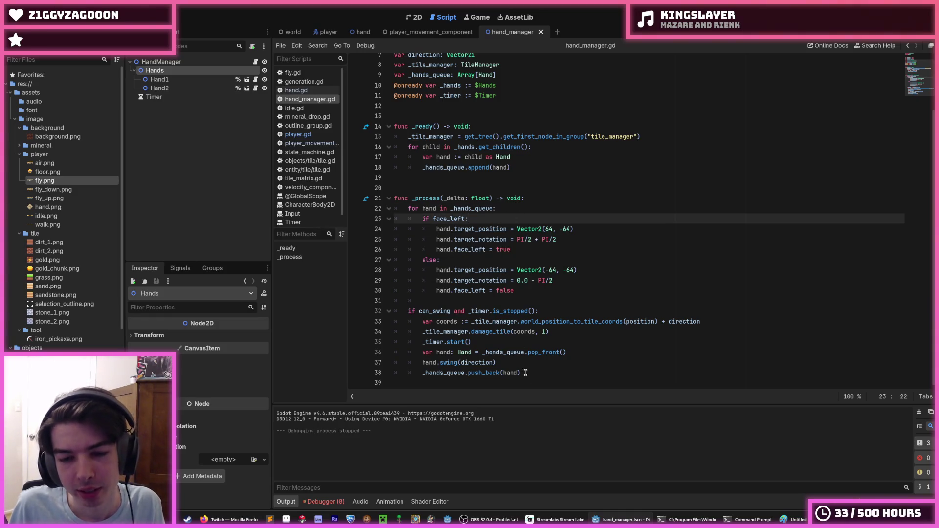
left_click(548, 363)
left_click(510, 342)
left_click(585, 350)
left_click(557, 340)
left_click(570, 349)
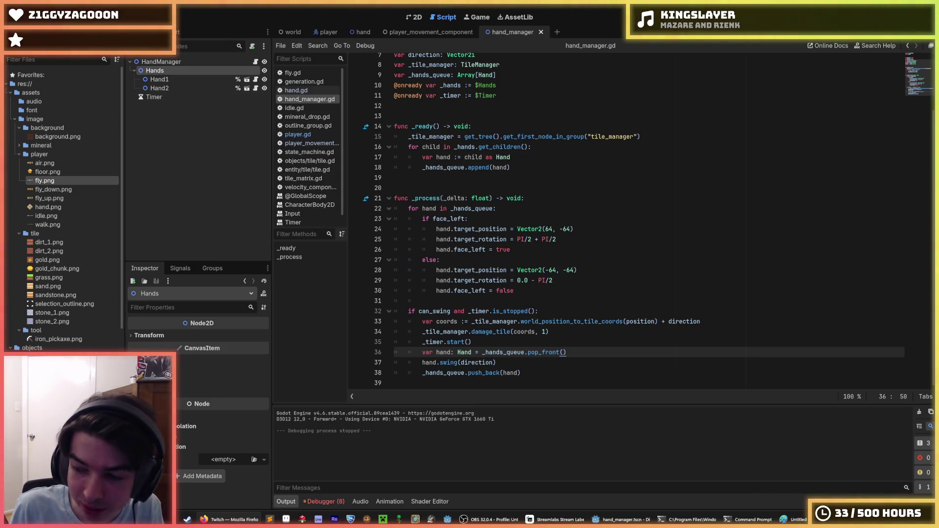
left_click(590, 355)
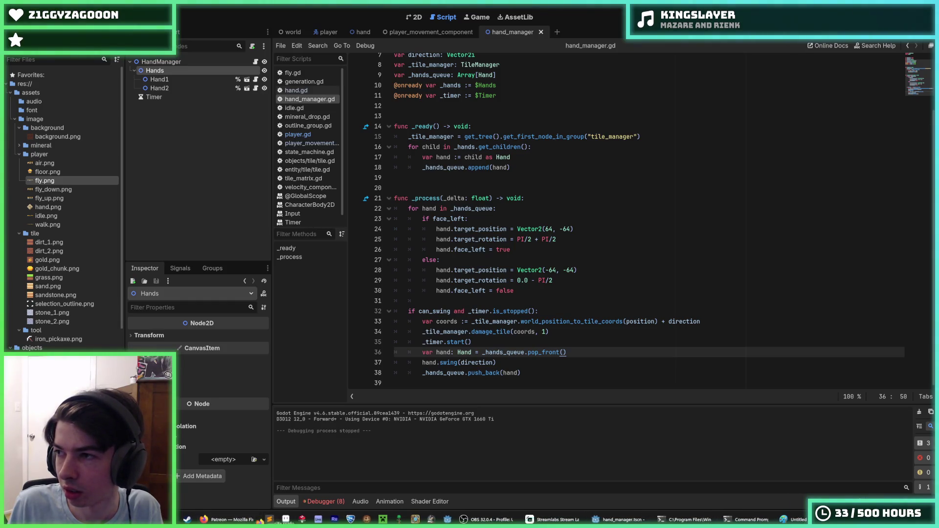
left_click(277, 520)
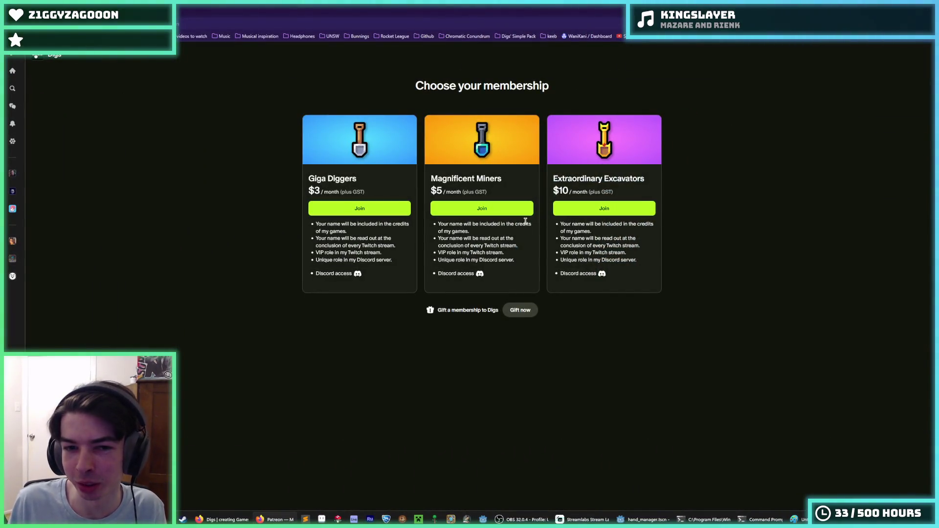
Switch from the Patreon membership page in Firefox back to Godot's hand_manager.gd
key("alt+Tab")
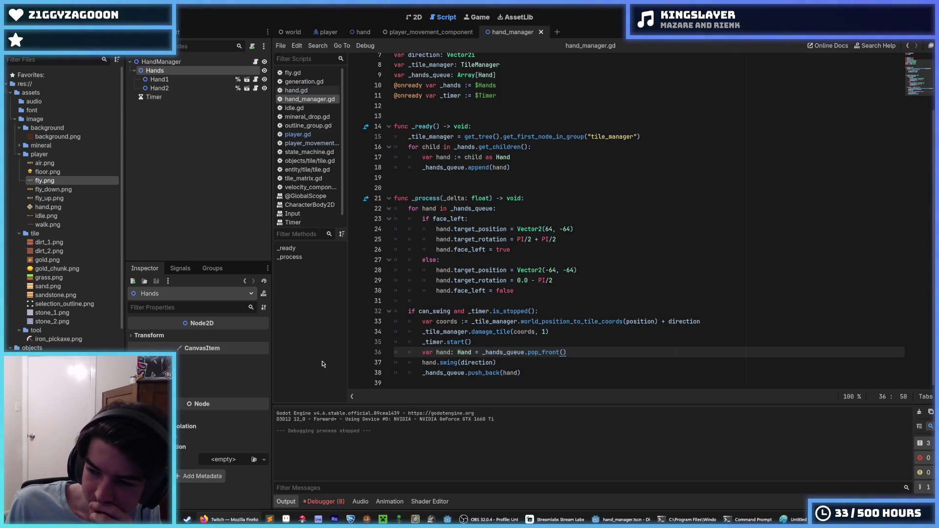
left_click(557, 342)
left_click(558, 353)
left_click(566, 363)
left_click(563, 372)
left_click(567, 362)
key("ctrl+s")
left_click(568, 352)
left_click(526, 219)
left_click(528, 210)
left_click(528, 220)
left_click(528, 209)
left_click(528, 222)
left_click(556, 210)
left_click(550, 221)
left_click(538, 211)
left_click(533, 221)
left_click(531, 209)
left_click(520, 219)
left_click(515, 209)
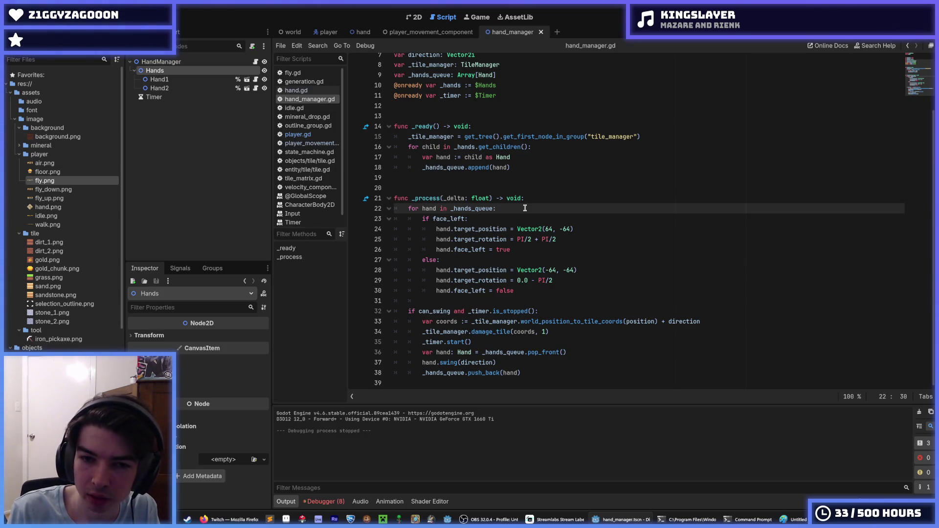
key("ctrl+s")
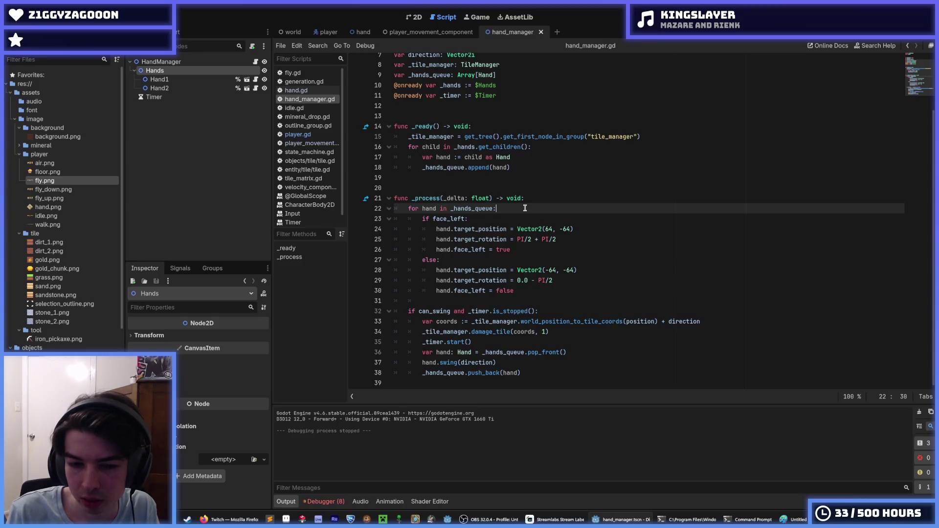
key("Down")
key("Down")
key("Down")
key("Up")
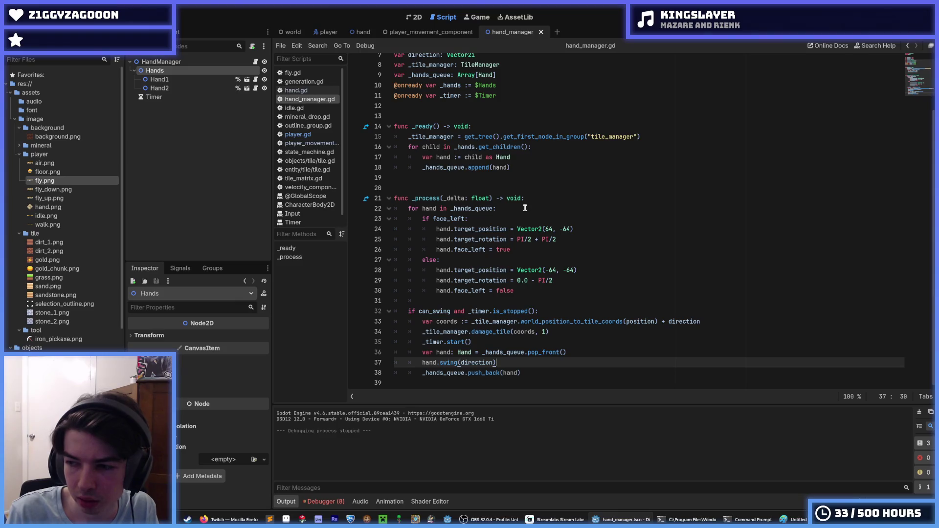
key("Up")
key("Up")
key("Up")
key("Down")
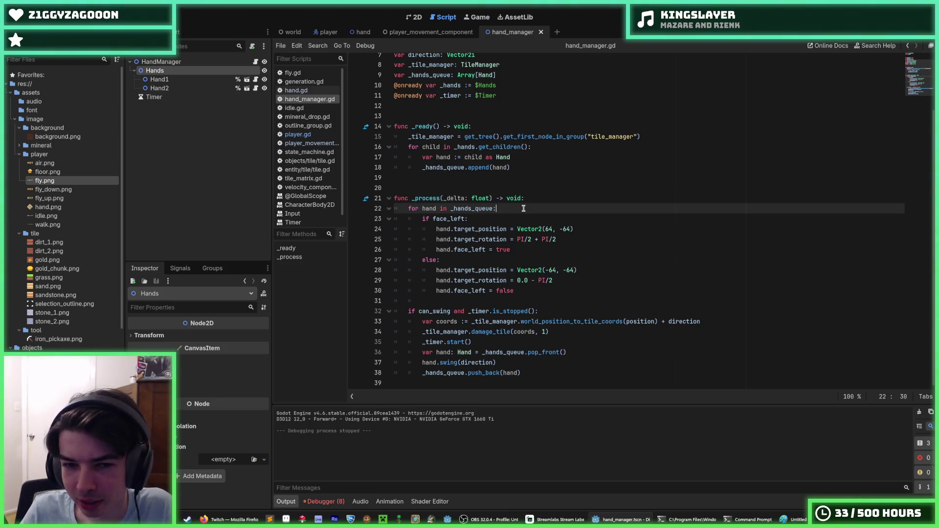
Move the caret between the end of line 30 and blank line 31 in hand_manager.gd
left_click(483, 292)
left_click(518, 308)
left_click(530, 297)
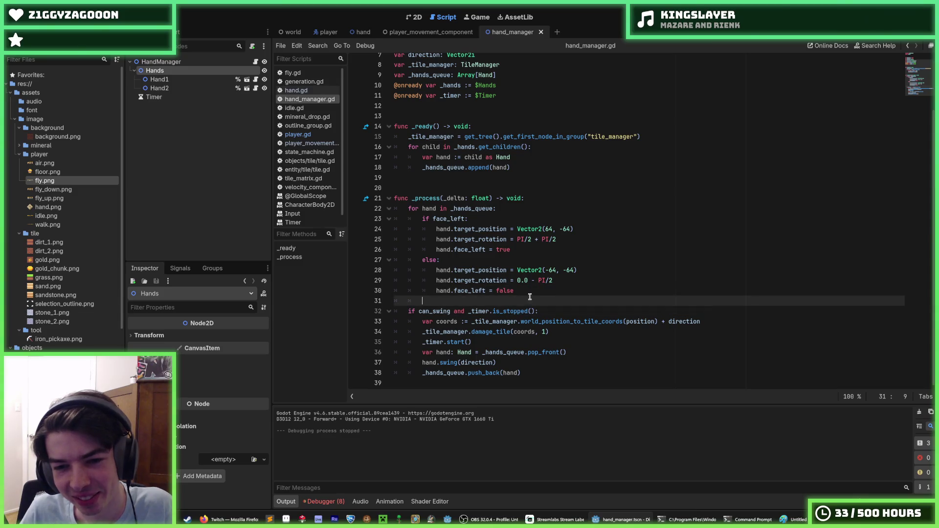
left_click(533, 292)
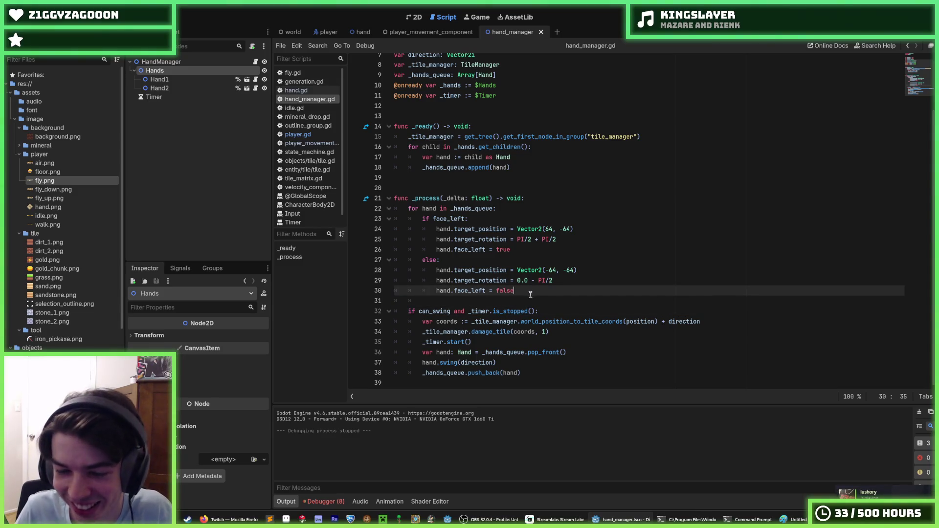
left_click(530, 297)
left_click(522, 292)
left_click(518, 297)
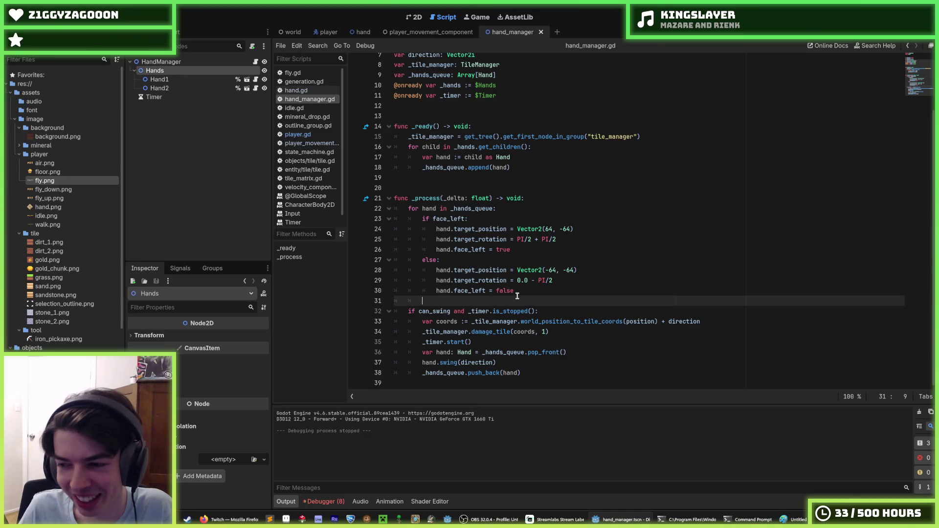
left_click(521, 292)
left_click(521, 299)
left_click(521, 290)
left_click(524, 298)
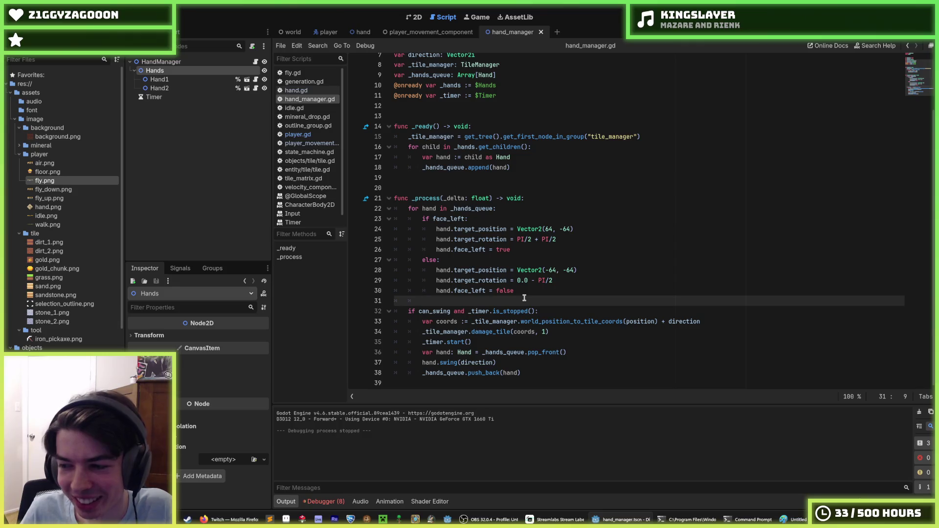
left_click(531, 291)
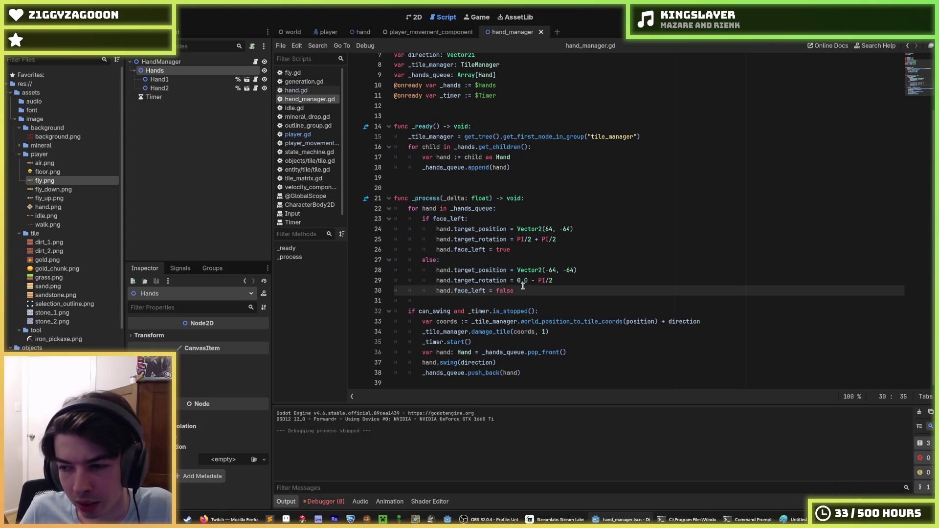
Check the _timer.start() line, then select the Timer node and its Wait Time field
left_click(490, 342)
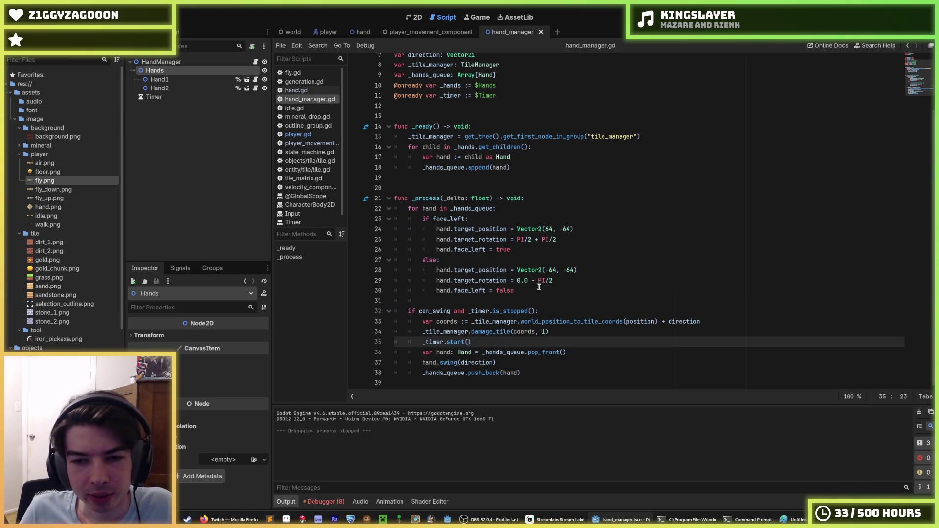
left_click(564, 300)
left_click(559, 313)
left_click(553, 331)
left_click(551, 339)
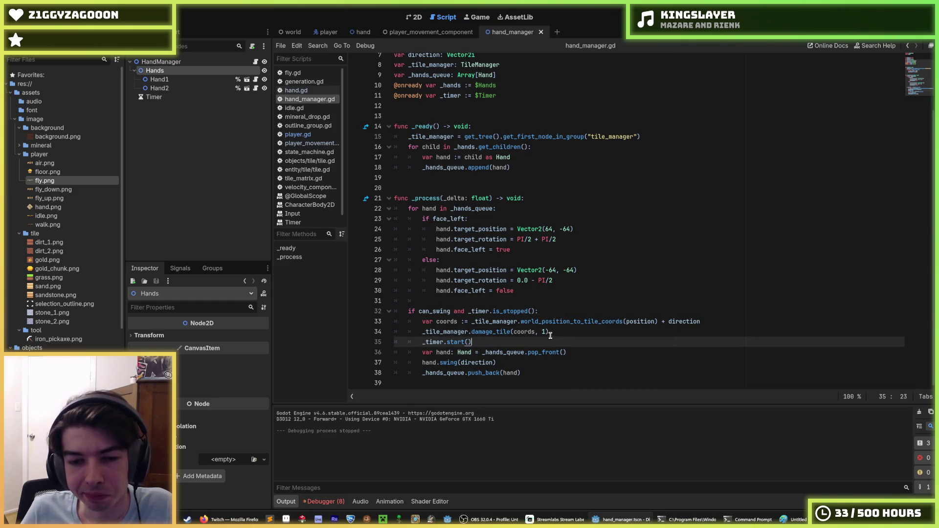
left_click(550, 336)
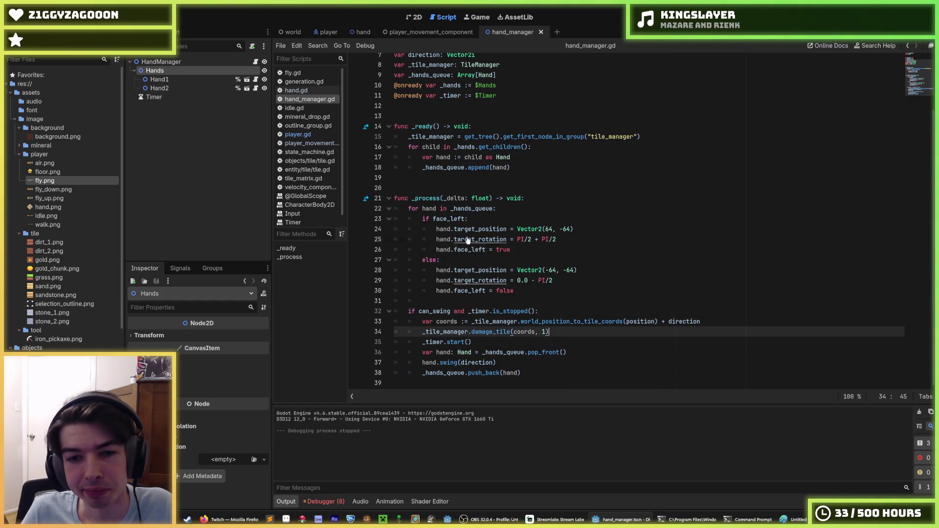
left_click(215, 97)
left_click(212, 349)
Set the Timer's Wait Time to 0.2 seconds and save the scene
type("0.2")
key("Return")
key("ctrl+s")
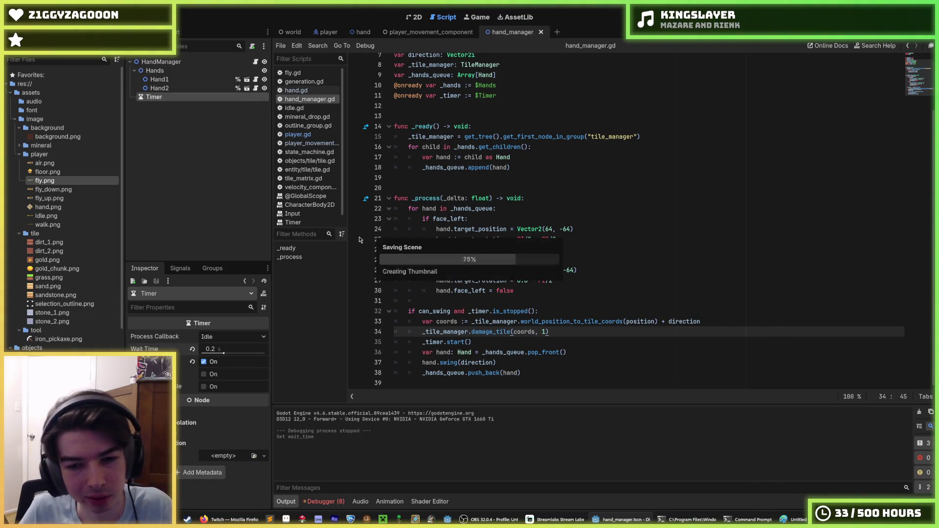
left_click(585, 311)
left_click(585, 283)
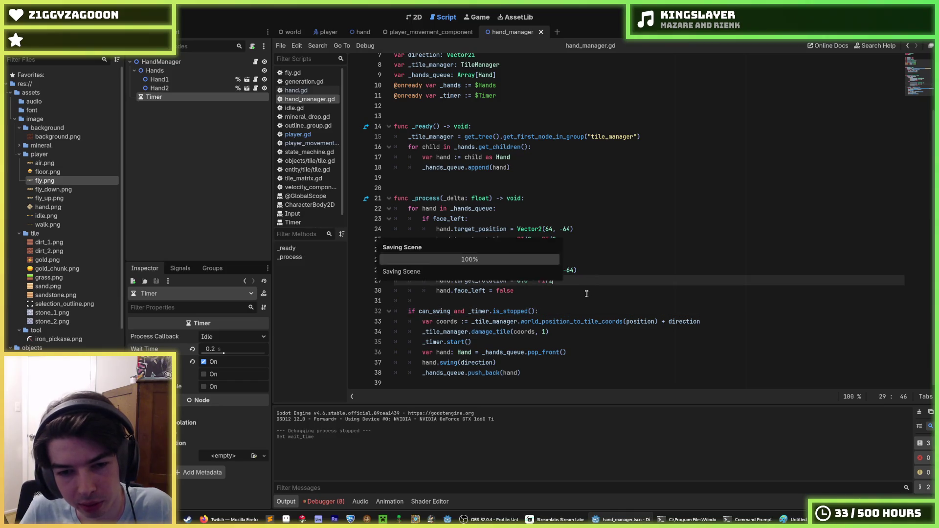
left_click(582, 293)
key("ctrl+s")
Playtest the game, walking right and swinging the pickaxe, then stop it and save
key("F5")
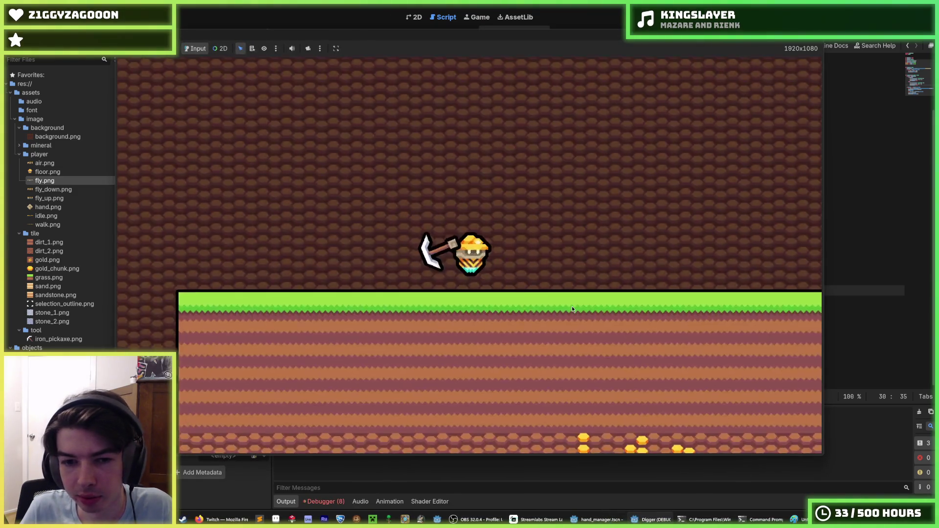
key("d")
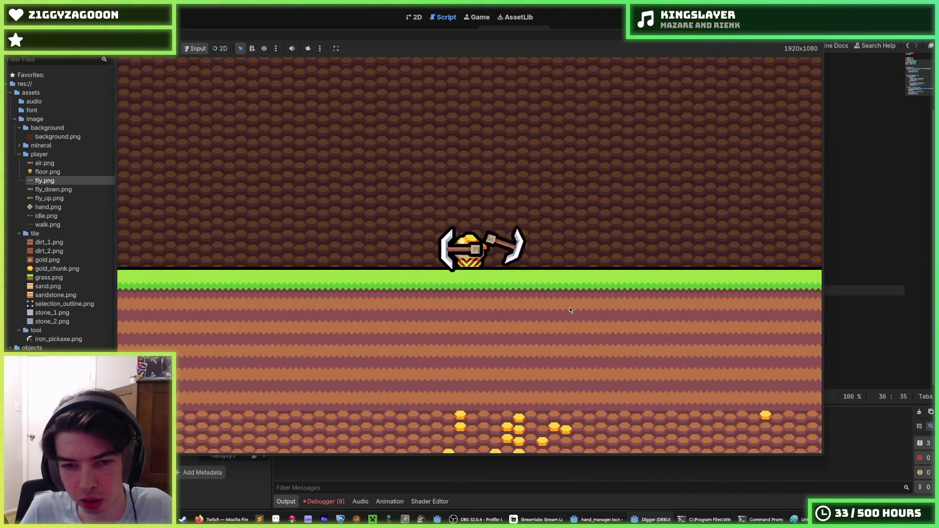
left_click(570, 307)
left_click(618, 237)
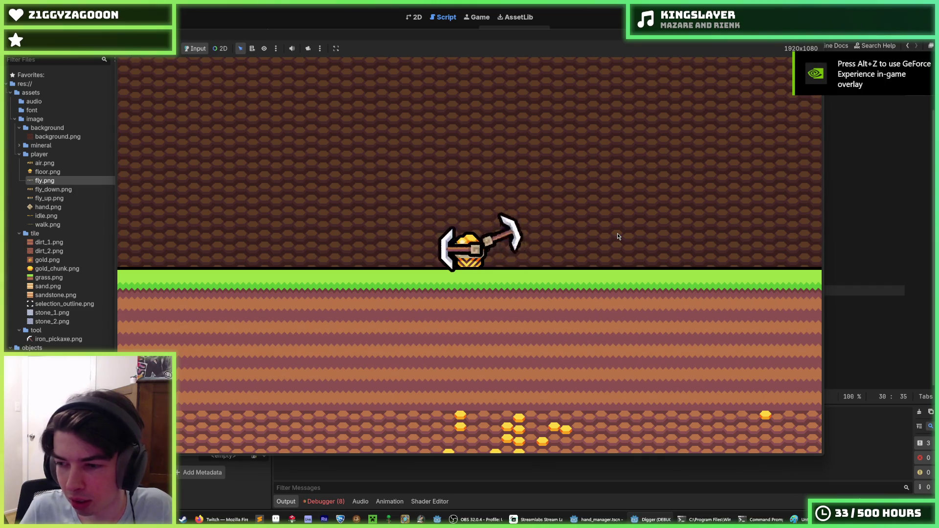
left_click(618, 236)
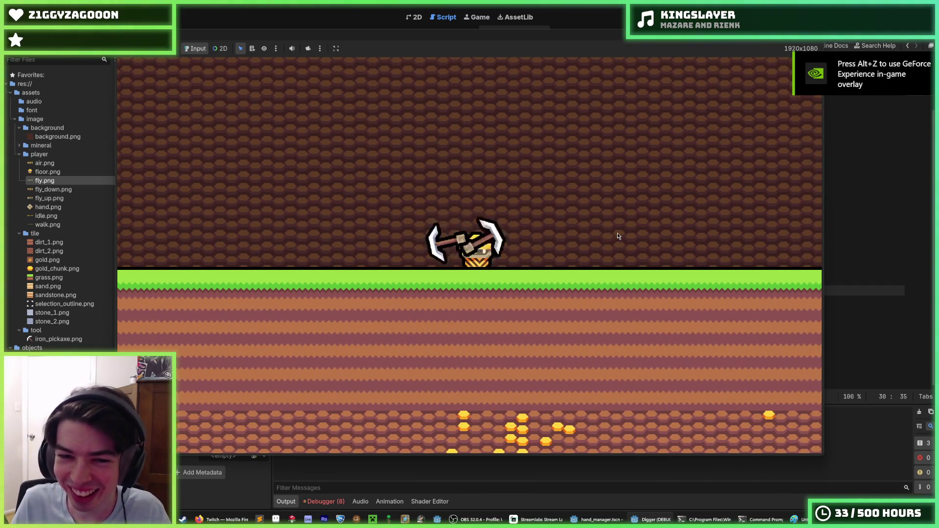
key("d")
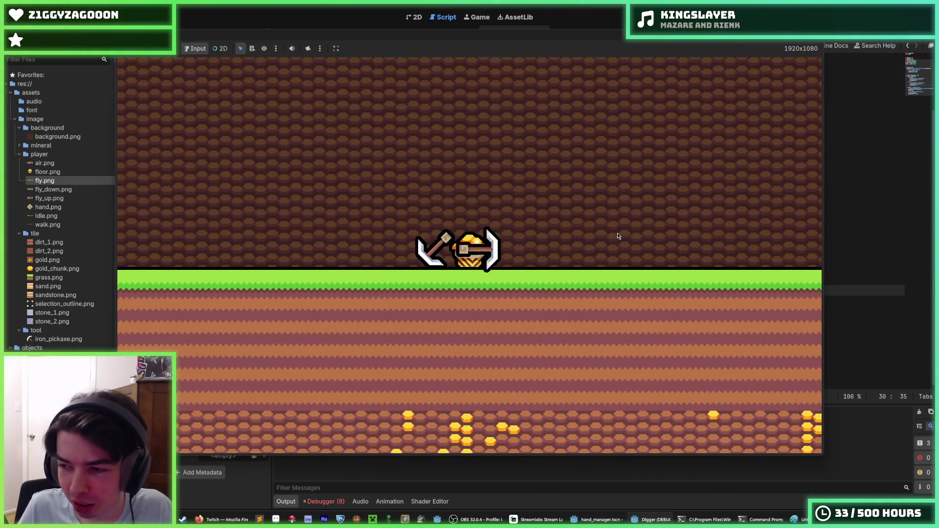
key("d")
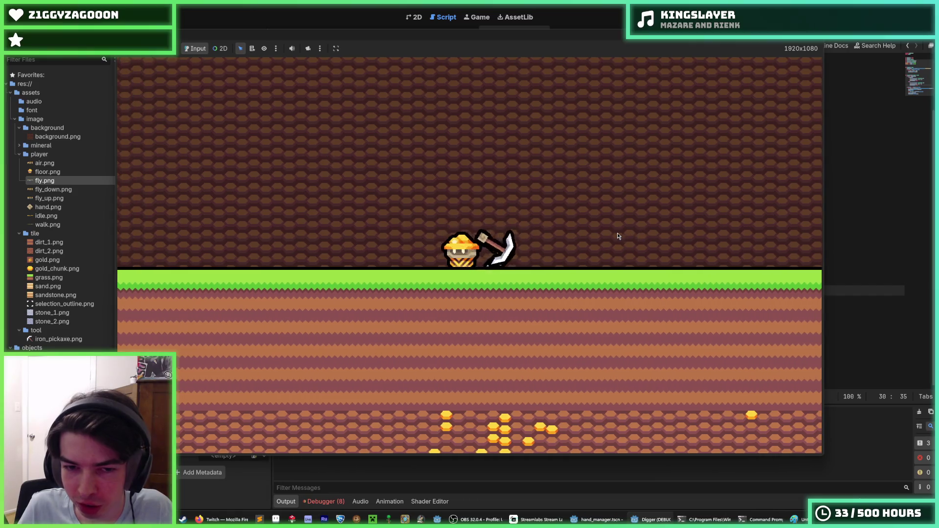
key("d")
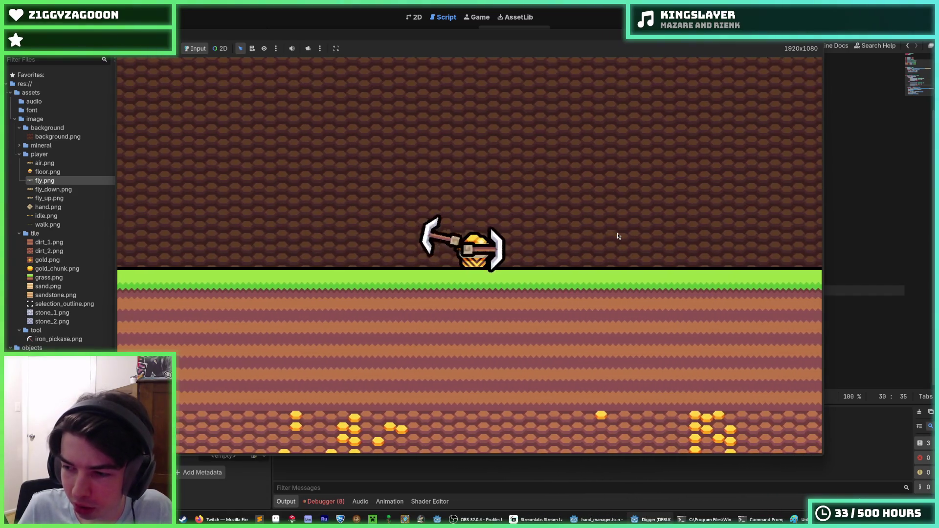
key("d")
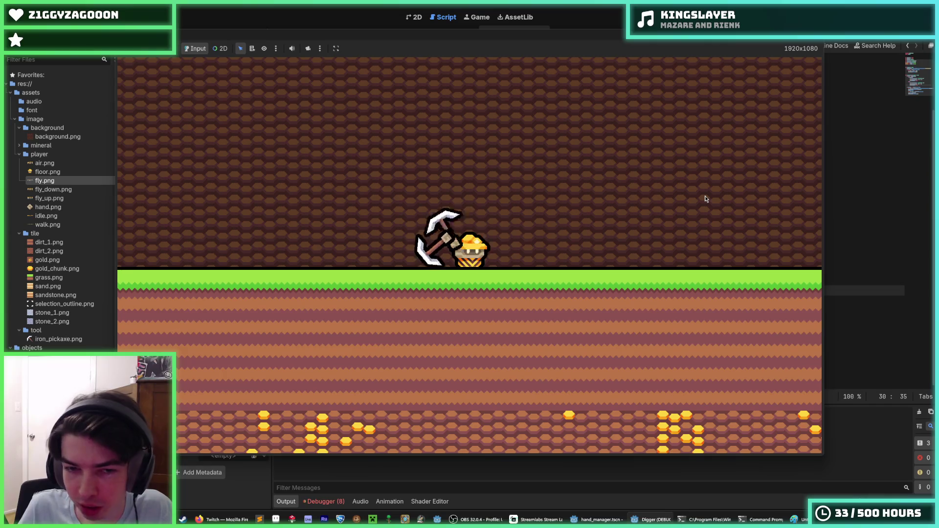
key("F8")
key("ctrl+s")
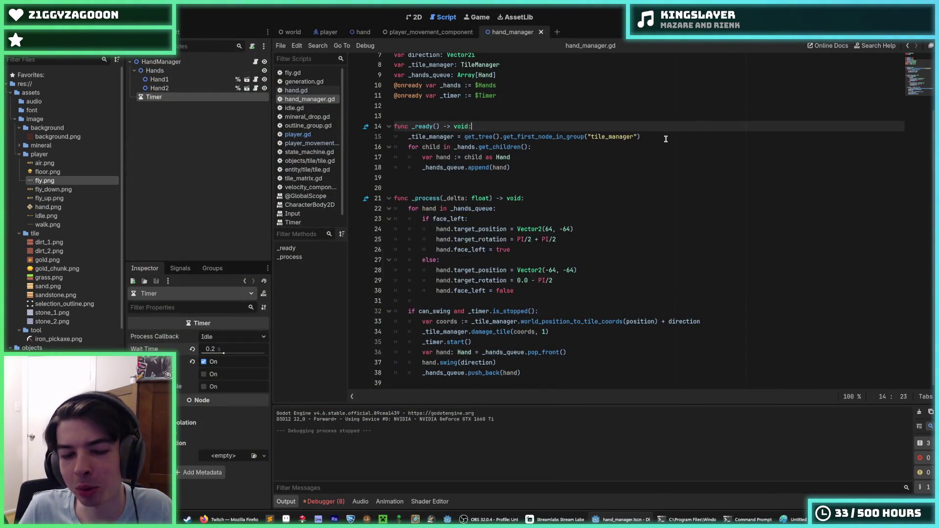
Save the scene and return the caret to the _ready function line
key("ctrl+s")
key("ctrl+s")
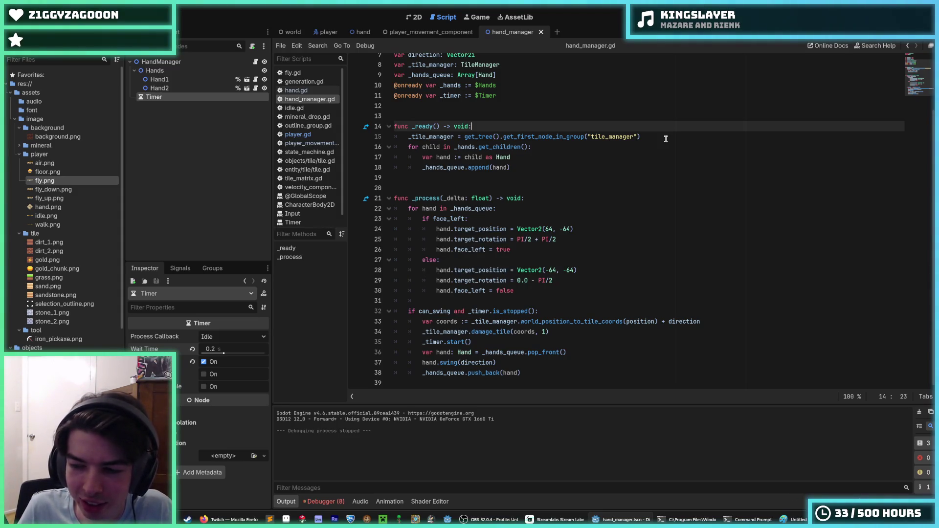
key("ctrl+s")
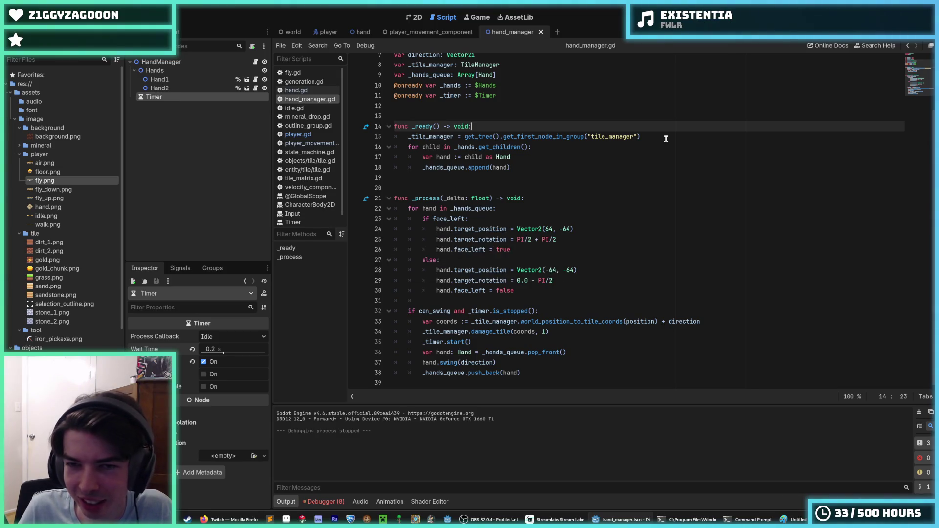
key("Up")
key("Up")
key("Up")
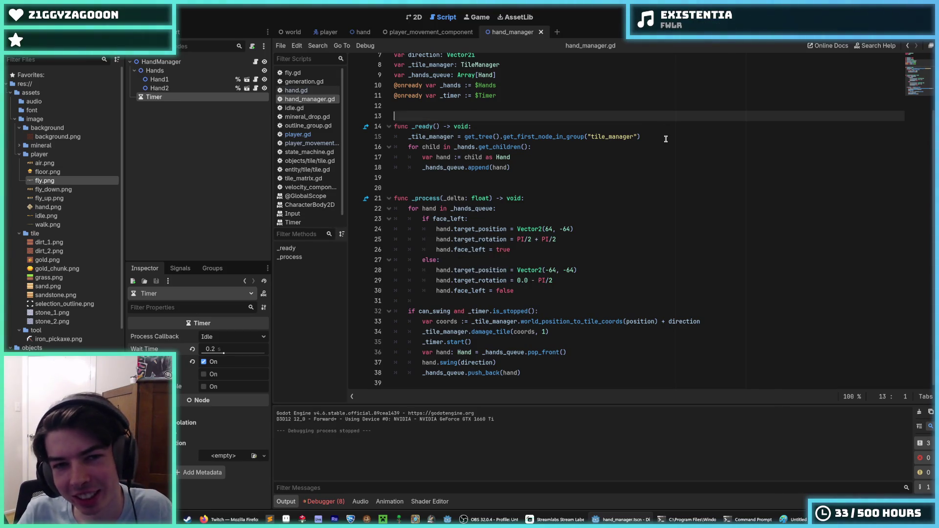
key("Down")
key("Down")
key("Down")
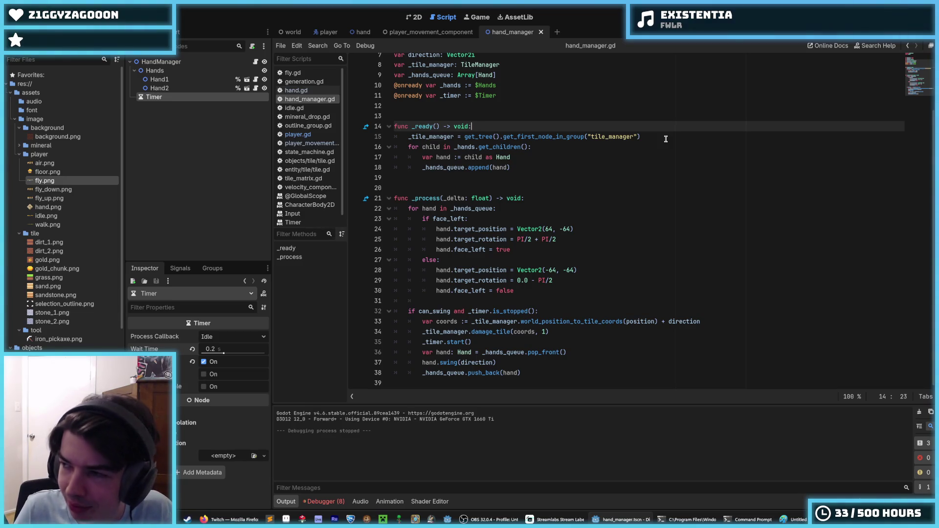
Move the caret back and forth between the ends of the for-loop line 16 and line 17
left_click(533, 147)
left_click(539, 157)
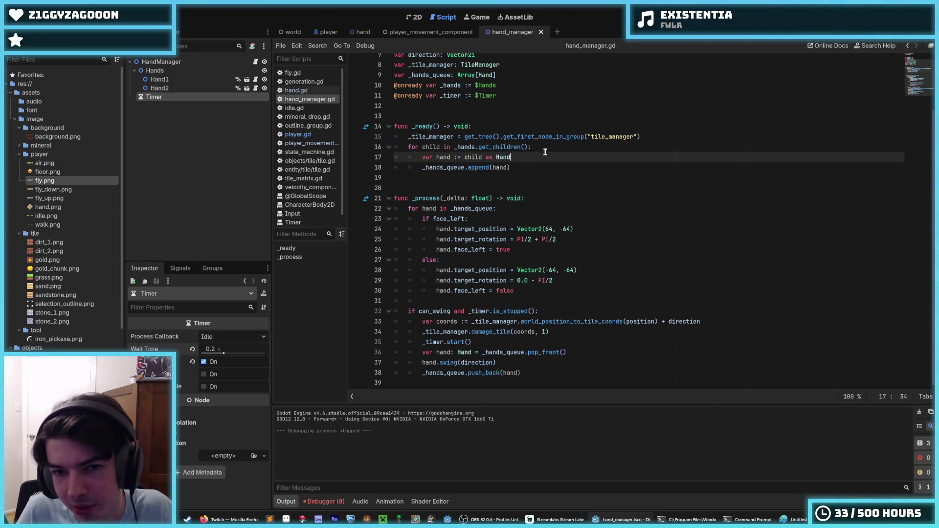
left_click(543, 145)
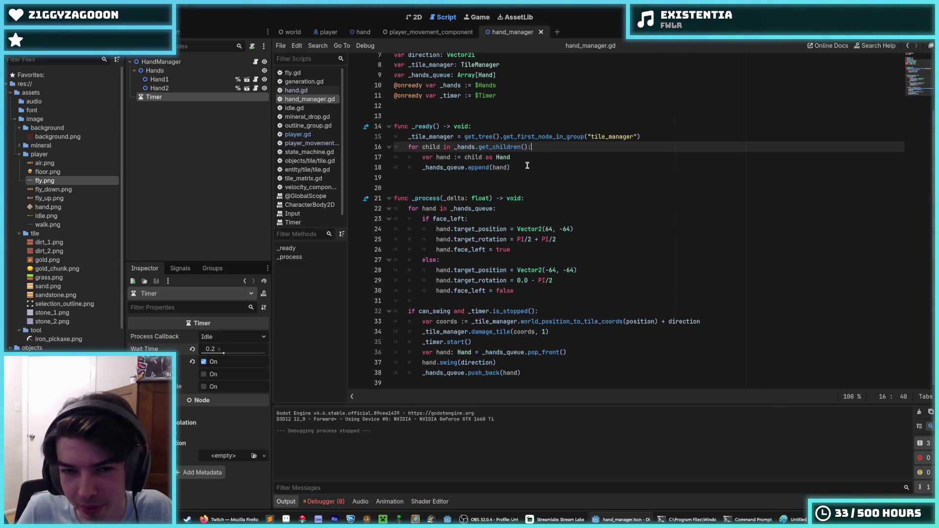
left_click(529, 159)
left_click(535, 167)
left_click(523, 160)
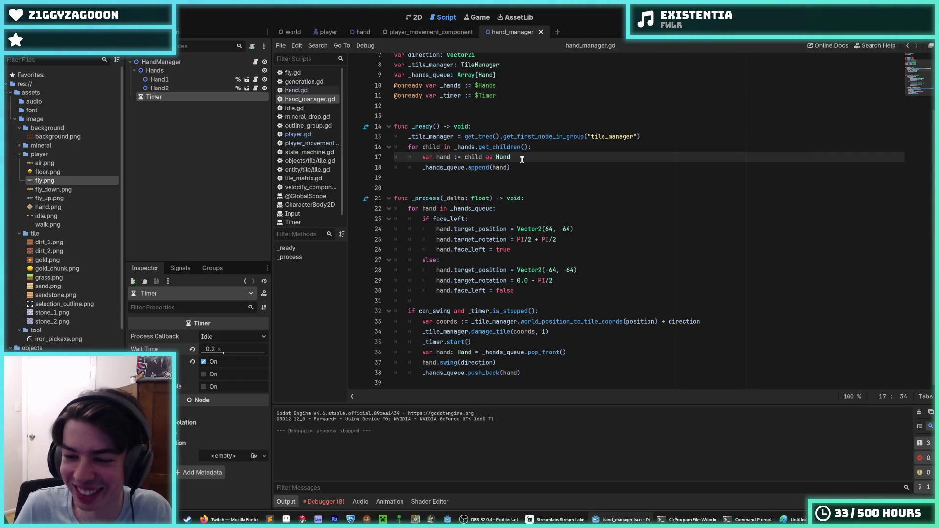
left_click(522, 167)
left_click(525, 155)
left_click(540, 148)
left_click(539, 159)
left_click(539, 147)
left_click(536, 157)
left_click(536, 147)
left_click(536, 157)
left_click(540, 147)
left_click(536, 159)
left_click(539, 146)
left_click(540, 158)
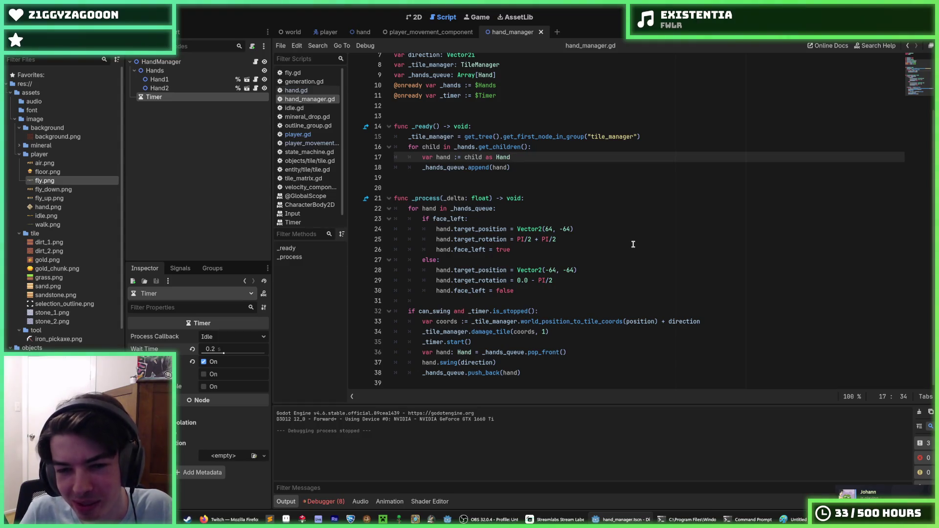
Step through the face_left, target_rotation, damage_tile and else-branch lines of the script
left_click(586, 280)
left_click(581, 290)
left_click(579, 281)
left_click(576, 290)
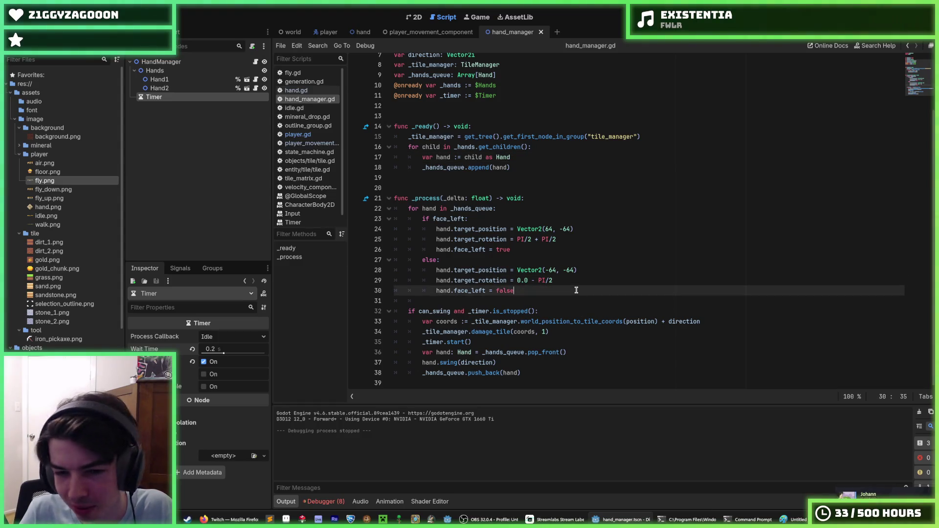
left_click(576, 283)
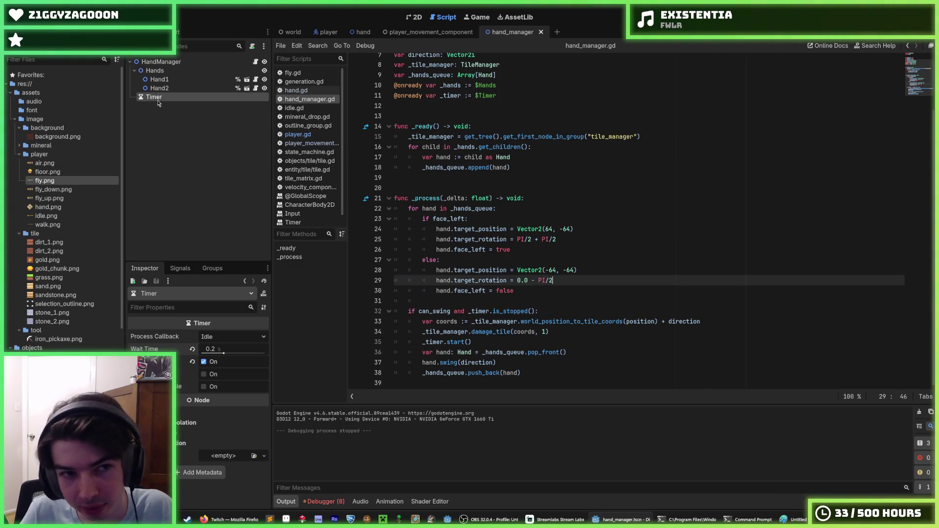
left_click(560, 332)
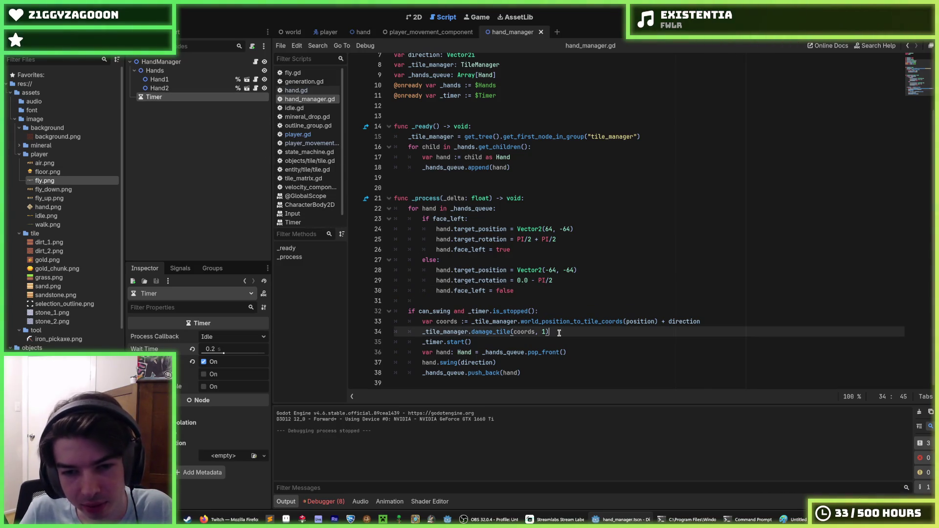
left_click(576, 290)
left_click(570, 272)
left_click(570, 282)
left_click(573, 272)
left_click(575, 258)
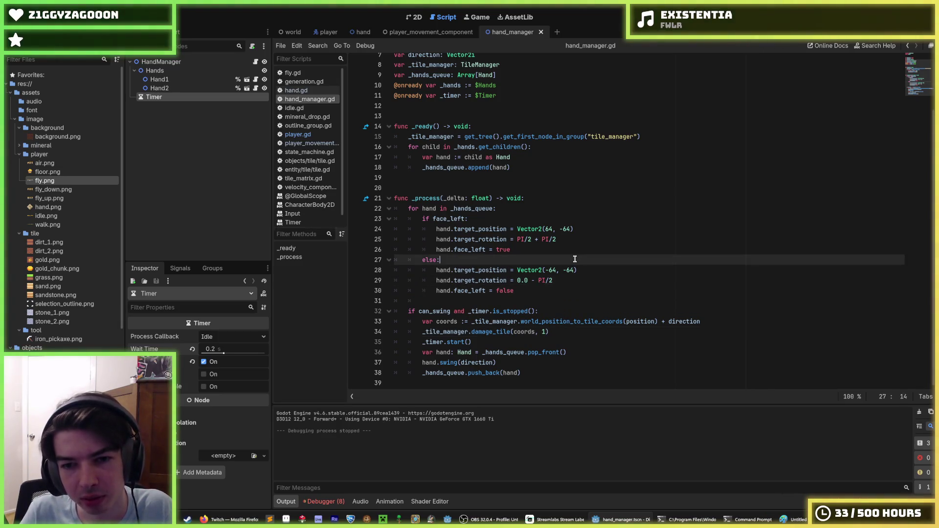
Test-run the game, stop it, and show the debugger's list of script errors
key("F5")
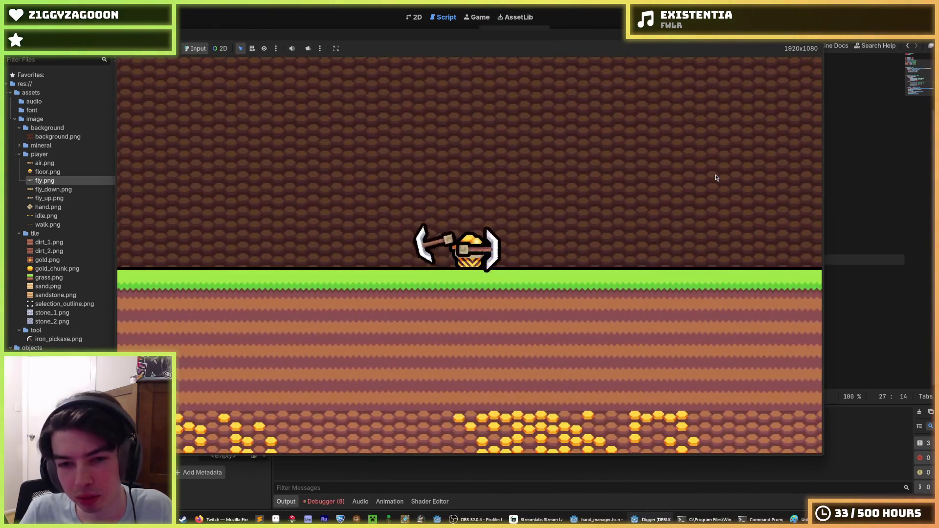
key("F8")
left_click(649, 235)
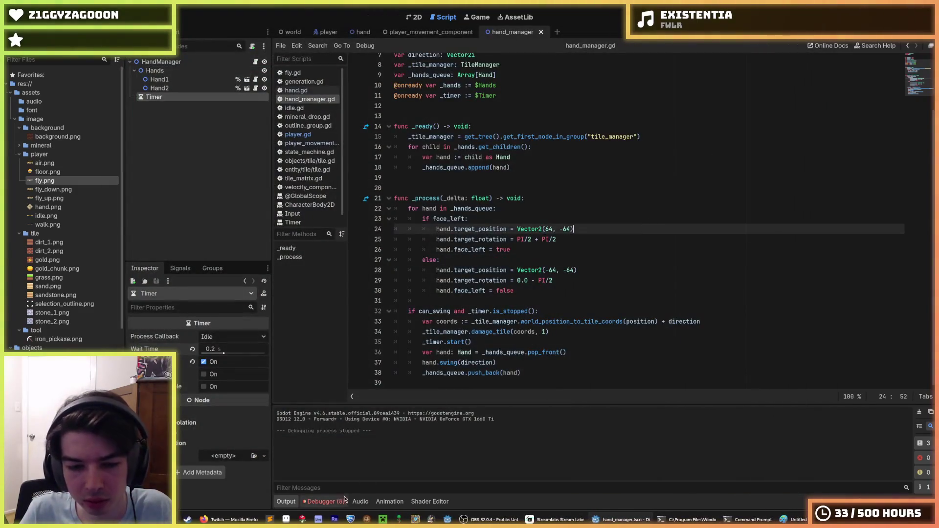
left_click(337, 397)
Jump to player.gd line 10 and delete the broken _mine_timer declaration
left_click(390, 489)
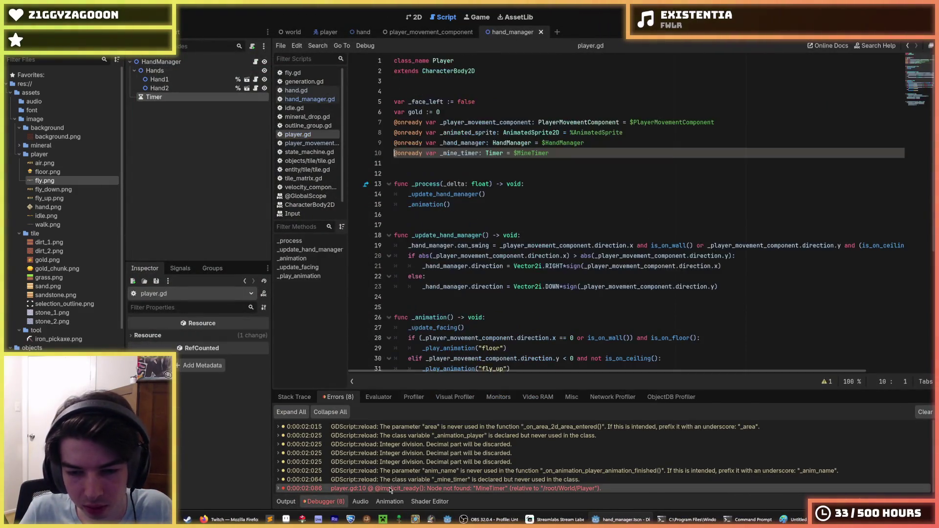
mouse_move(584, 153)
left_mouse_down()
mouse_move(490, 145)
mouse_move(378, 157)
left_mouse_up()
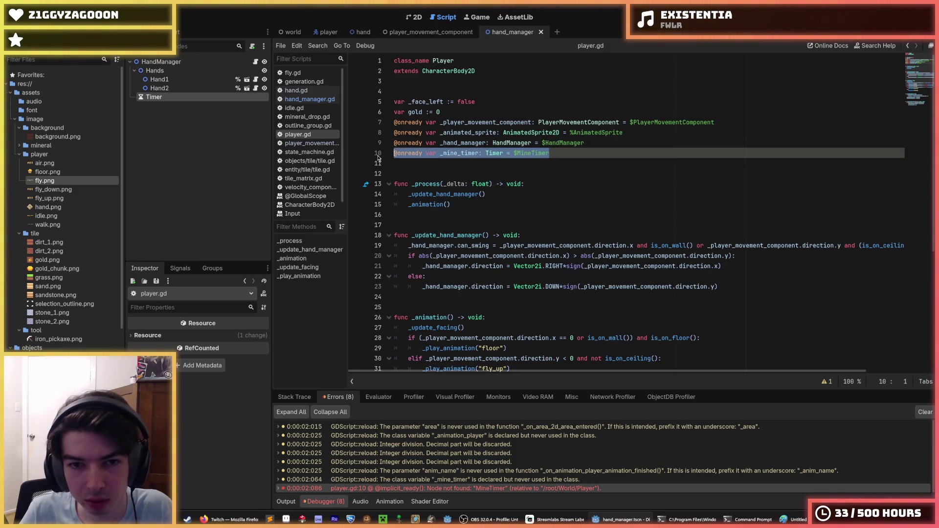
key("BackSpace")
key("BackSpace")
Back in hand_manager.gd, select _tile_manager on line 33 to see its uses
left_click(309, 99)
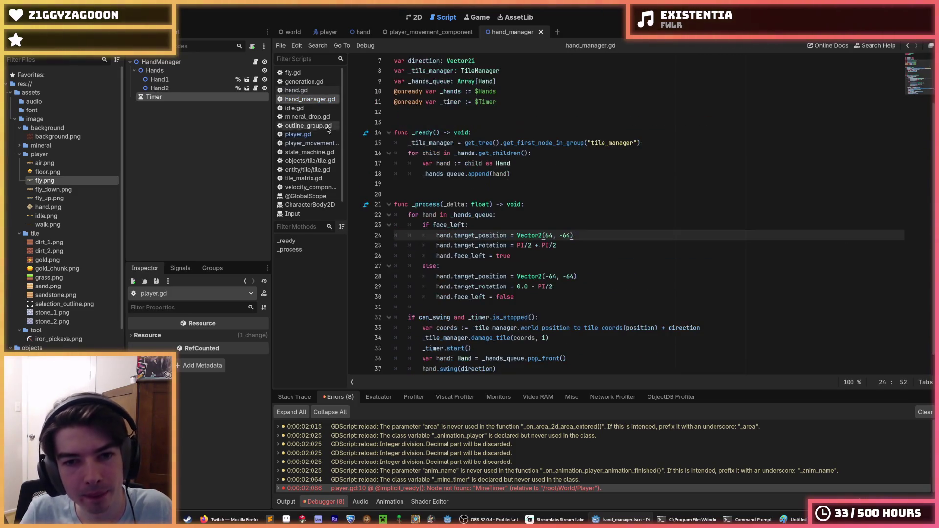
left_click(520, 174)
scroll(521, 174, "down", 1)
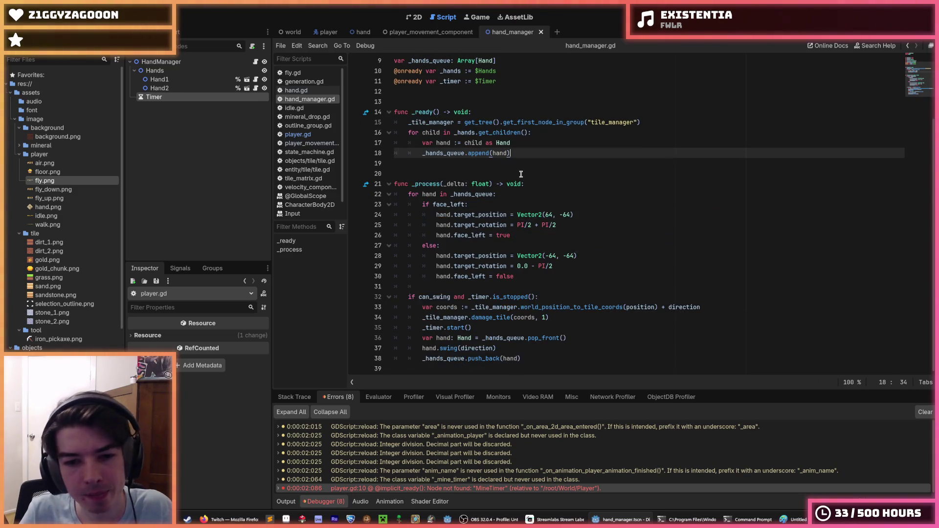
double_click(509, 307)
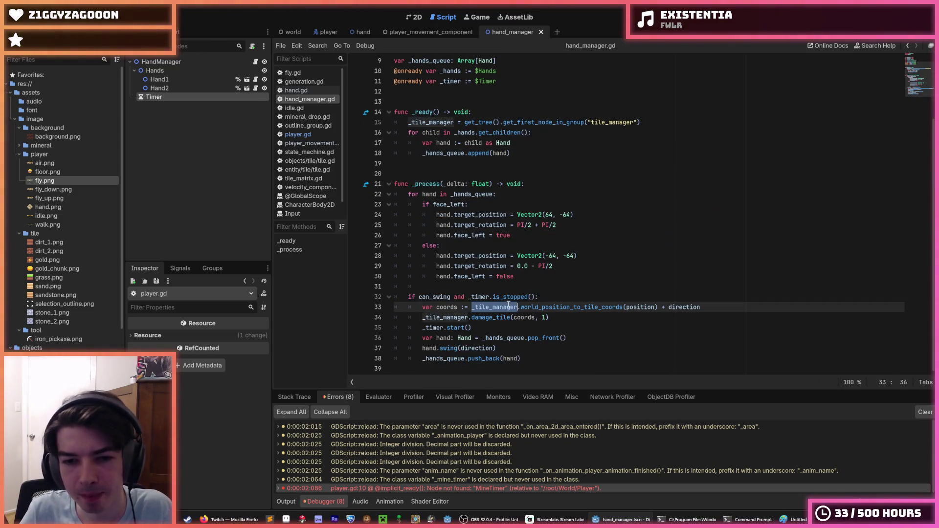
Inspect line 33's coords expression, selecting position, direction and the whole line
left_click(648, 307)
double_click(647, 306)
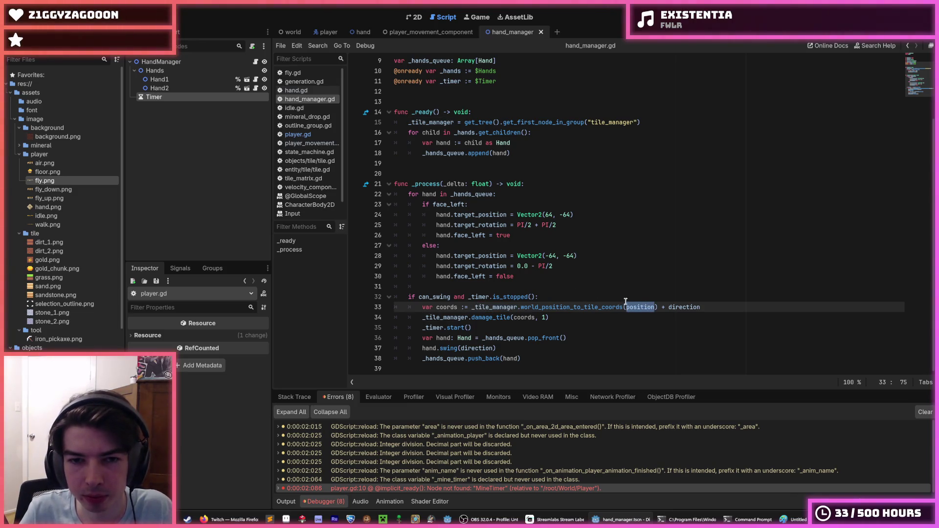
left_click(654, 307)
double_click(692, 307)
mouse_move(705, 308)
left_mouse_down()
mouse_move(412, 293)
mouse_move(417, 304)
left_mouse_up()
left_click(419, 304)
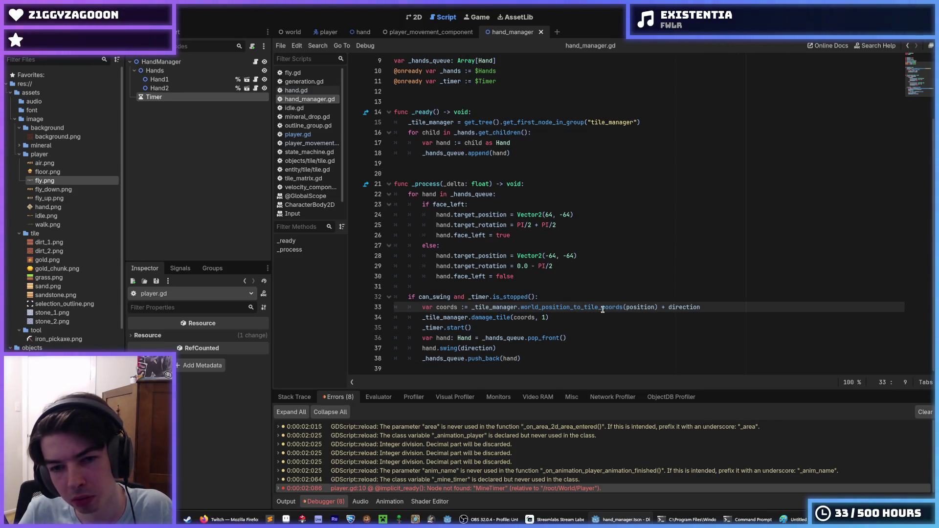
double_click(633, 310)
mouse_move(633, 310)
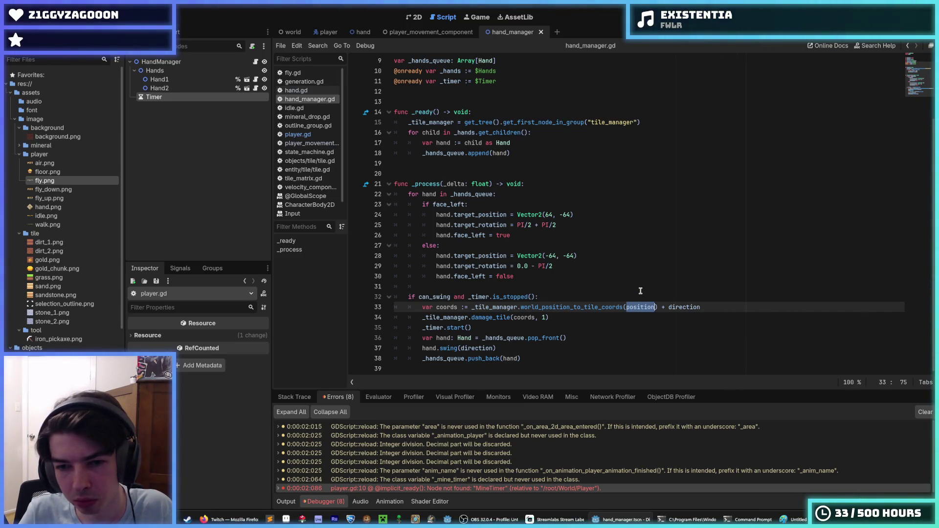
Prefix position on line 33 with owner. instead of get_parent, then run the game
left_click(627, 307)
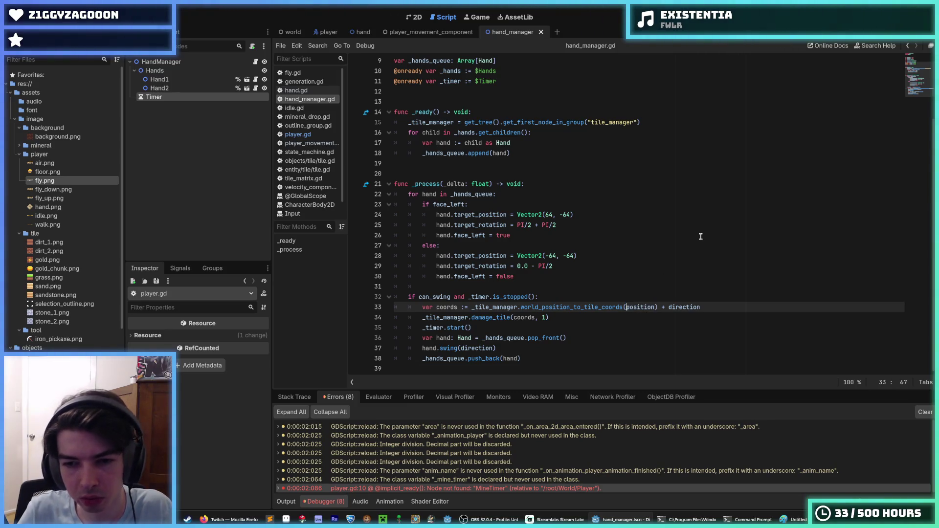
type("get_parent")
key("BackSpace")
key("BackSpace")
key("BackSpace")
type("owner")
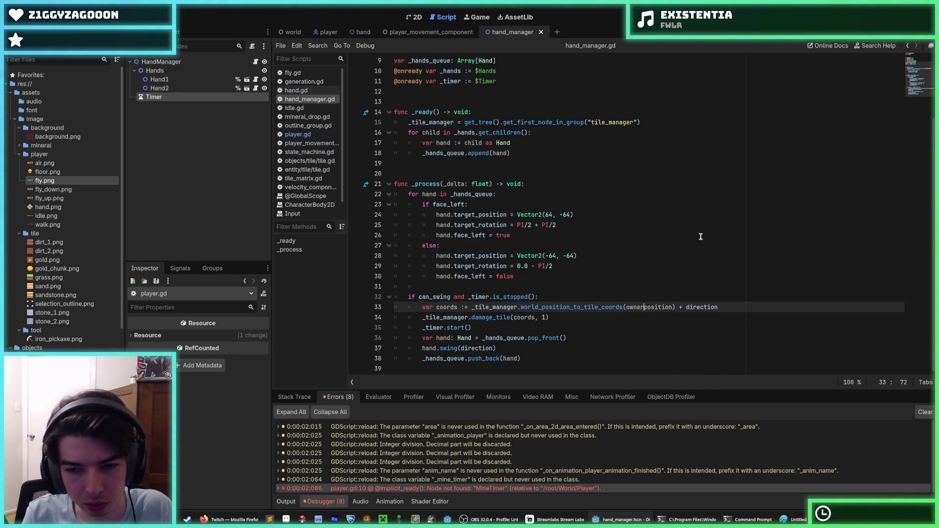
type(".")
left_click(827, 17)
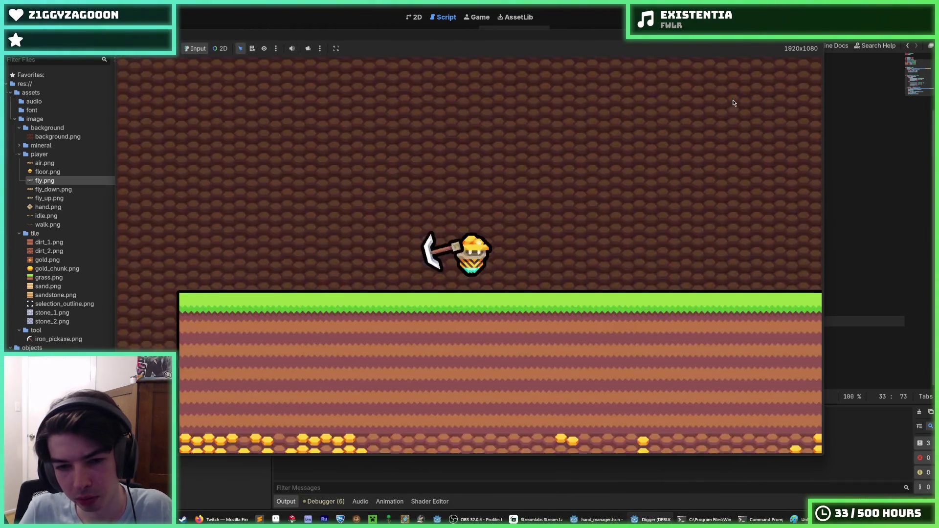
Dig a shaft down toward the stone layer, tunnel left several cells, then stop the game
key("Down")
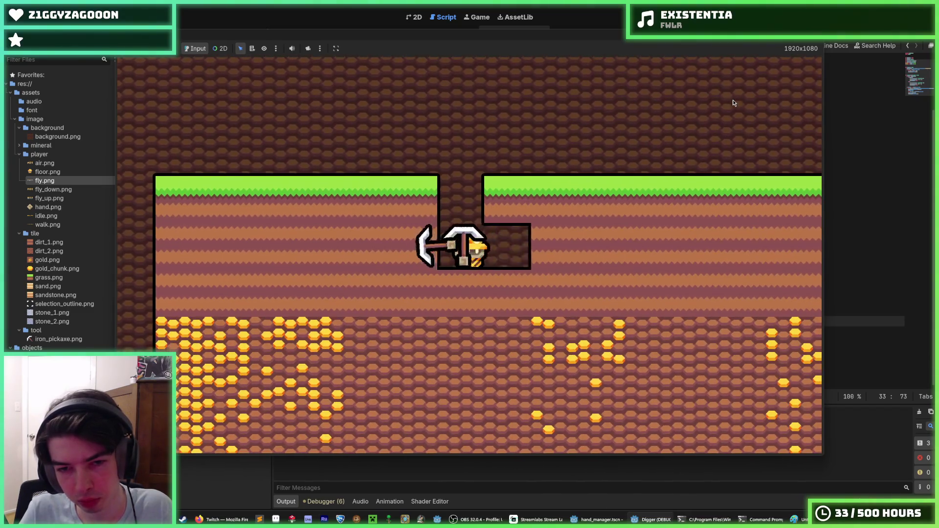
key("Down")
key("Right")
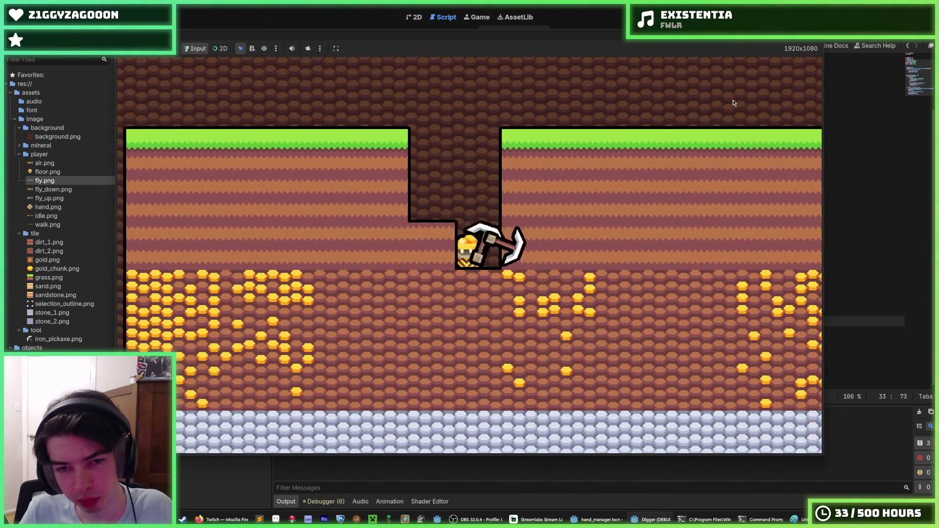
key("Down")
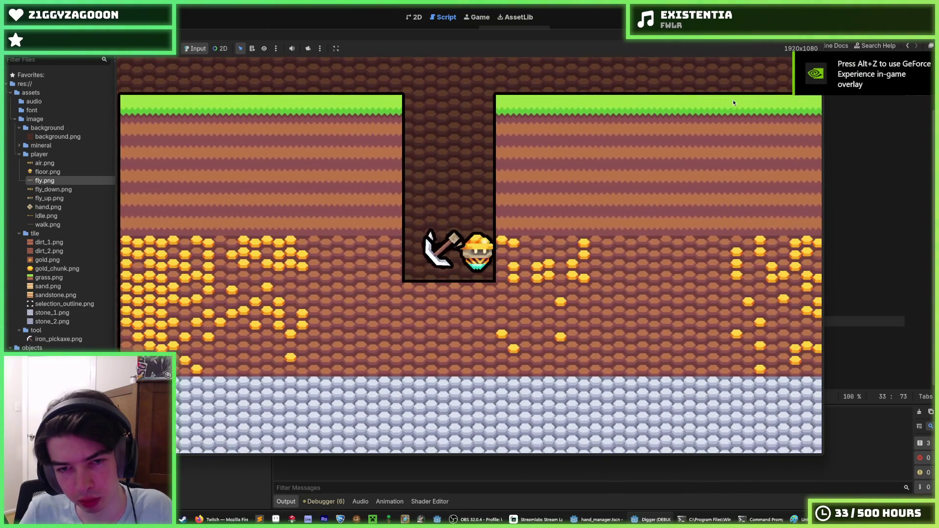
key("Left")
key("Up")
key("Left")
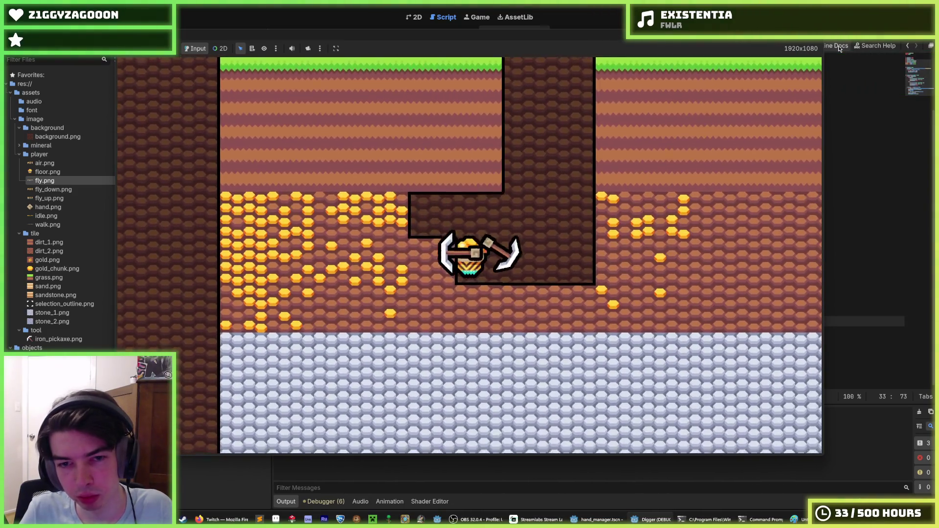
key("Left")
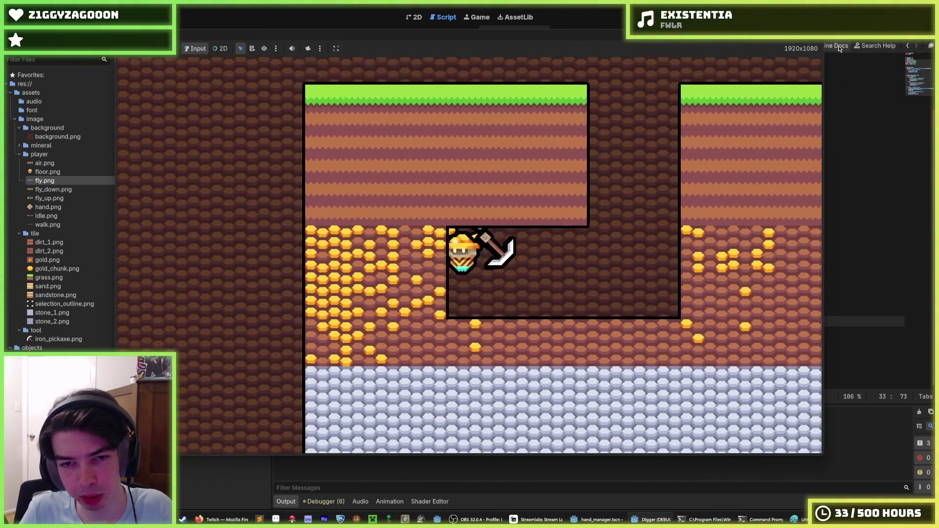
key("Left")
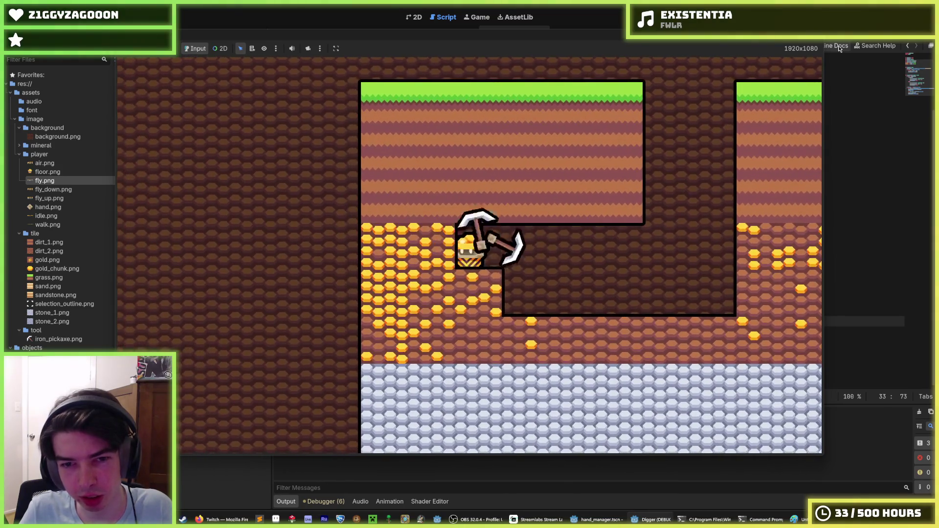
key("F8")
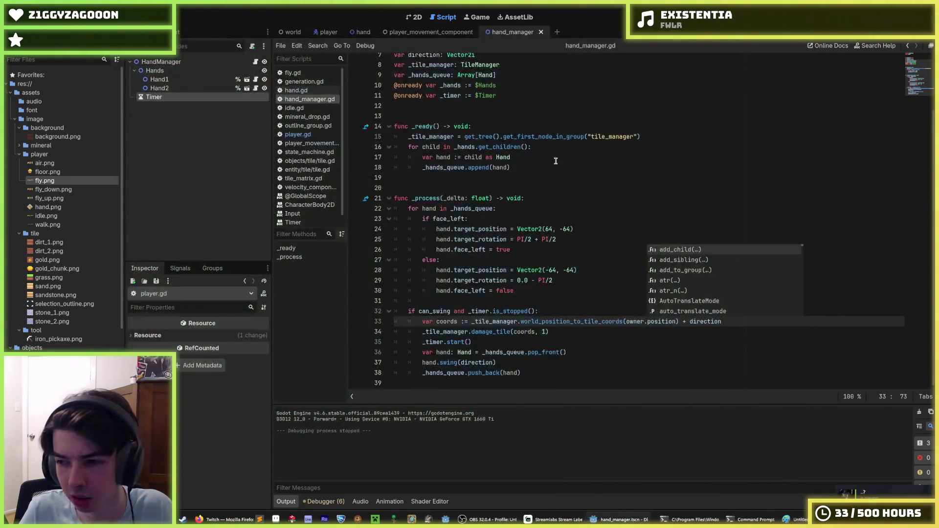
Duplicate the Hand2 node with Ctrl+D to create a third hand, Hand3
left_click(559, 174)
left_click(531, 219)
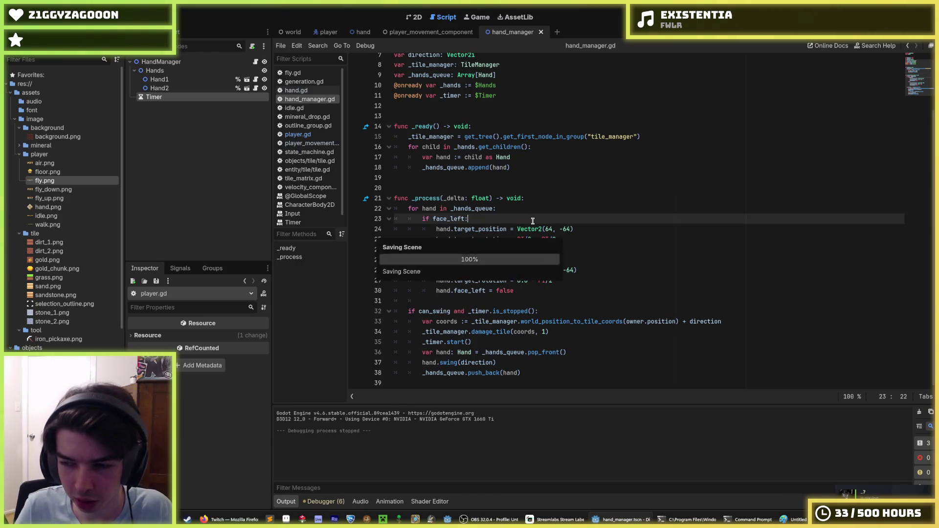
left_click(161, 88)
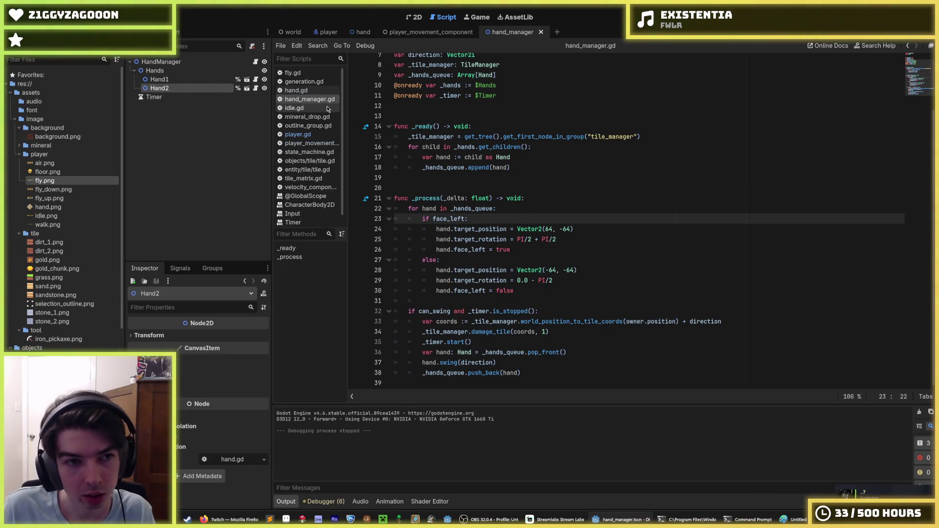
key("ctrl+d")
In hand_manager.gd, restore the colon after 'if face_left' and remove the stray blank loop line
left_click(536, 199)
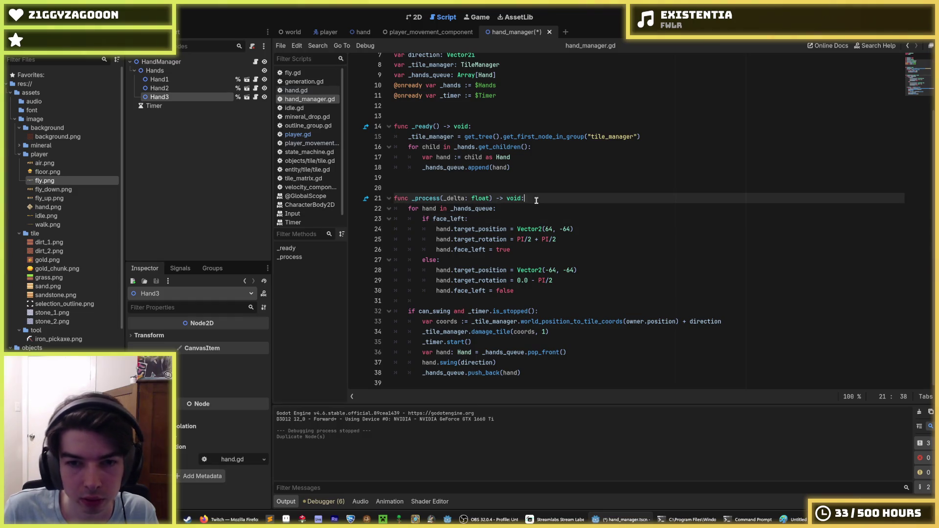
key("Down")
key("Return")
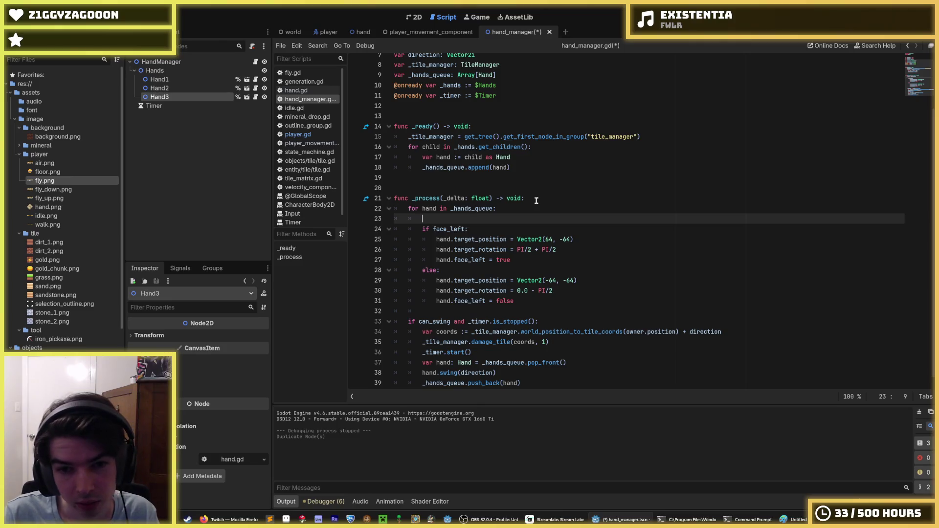
key("Down")
key("Down")
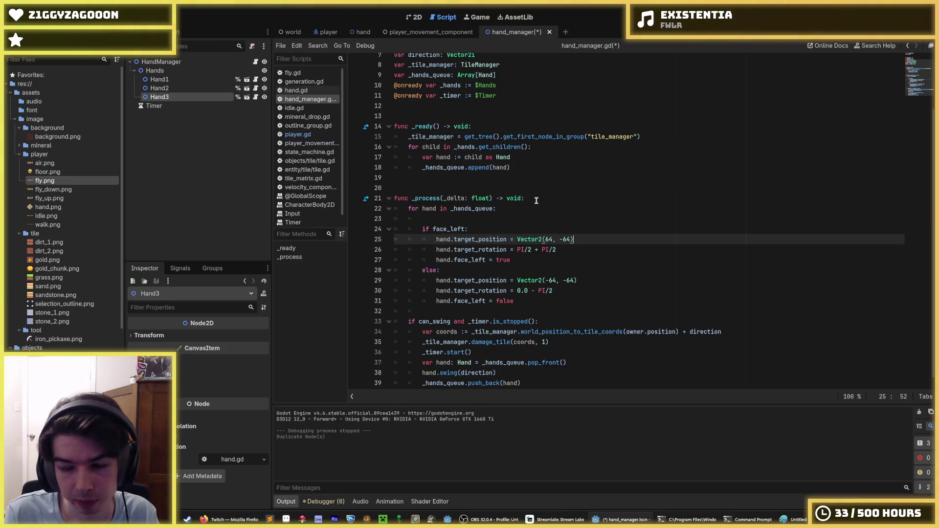
key("Down")
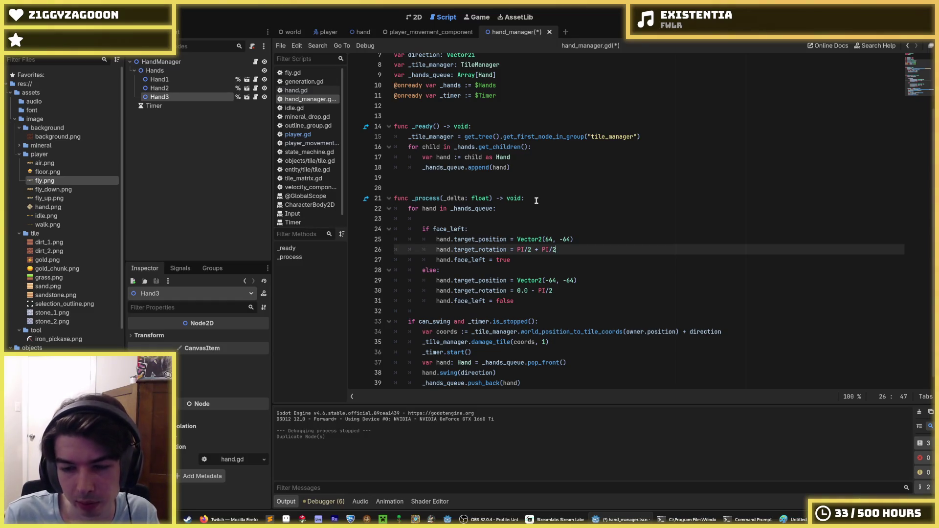
key("Up")
key("Up")
key("Up")
key("Down")
key("Down")
key("Down")
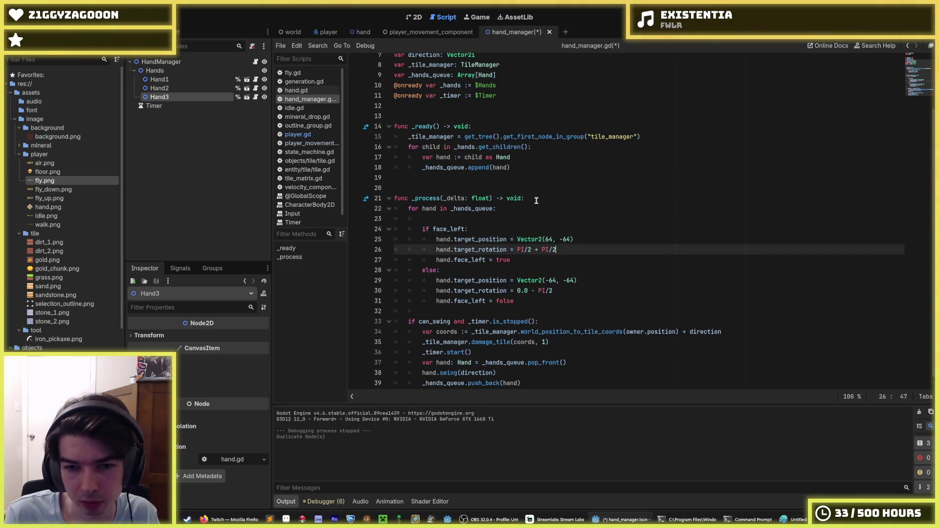
key("Up")
key("Down")
key("Up")
key("Down")
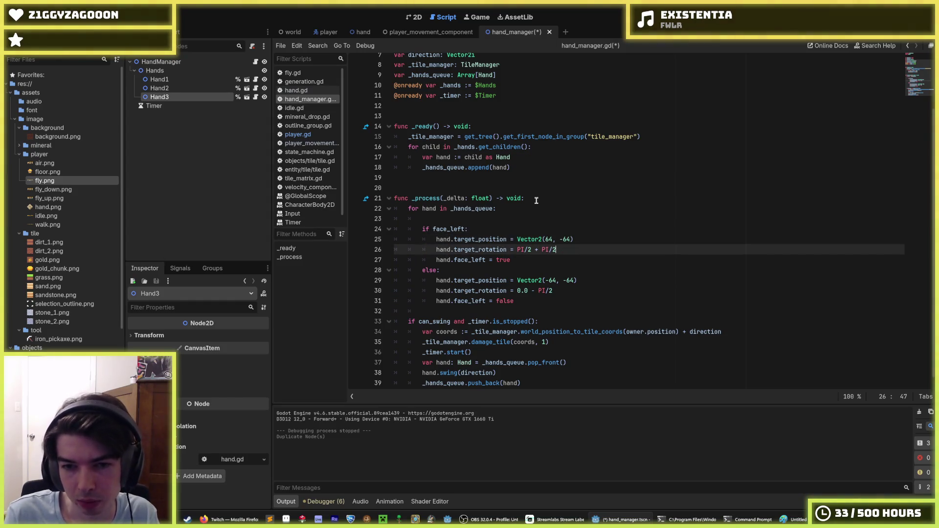
key("Up")
key("Up")
key("Down")
key("Down")
key("Up")
key("Up")
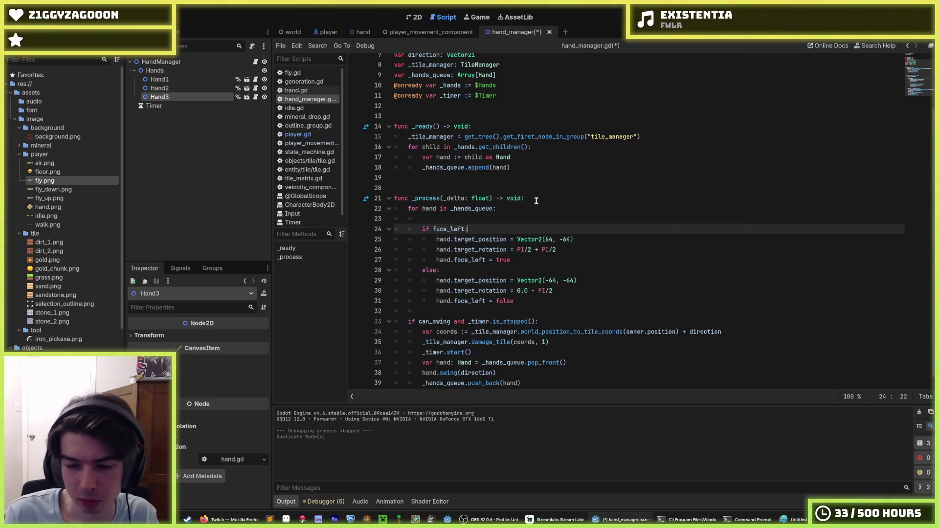
type(":")
key("Up")
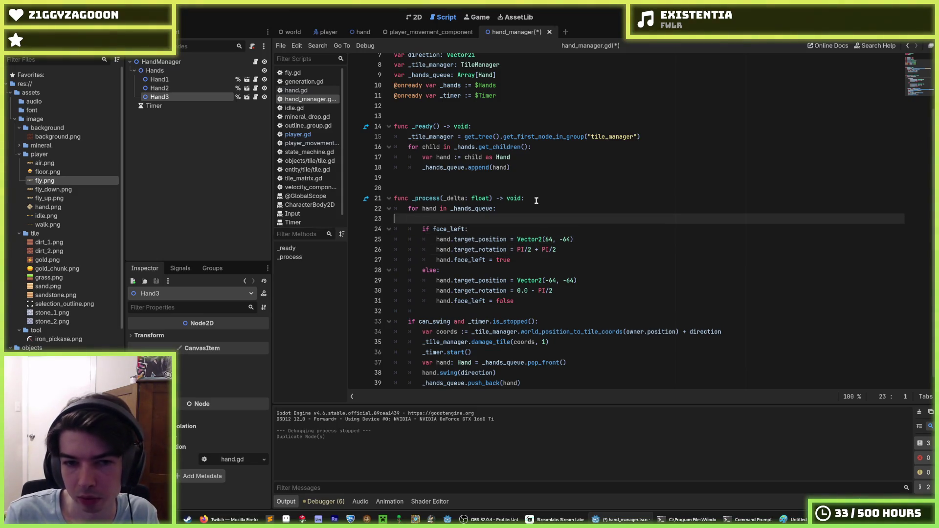
key("BackSpace")
key("Down")
key("Down")
key("Down")
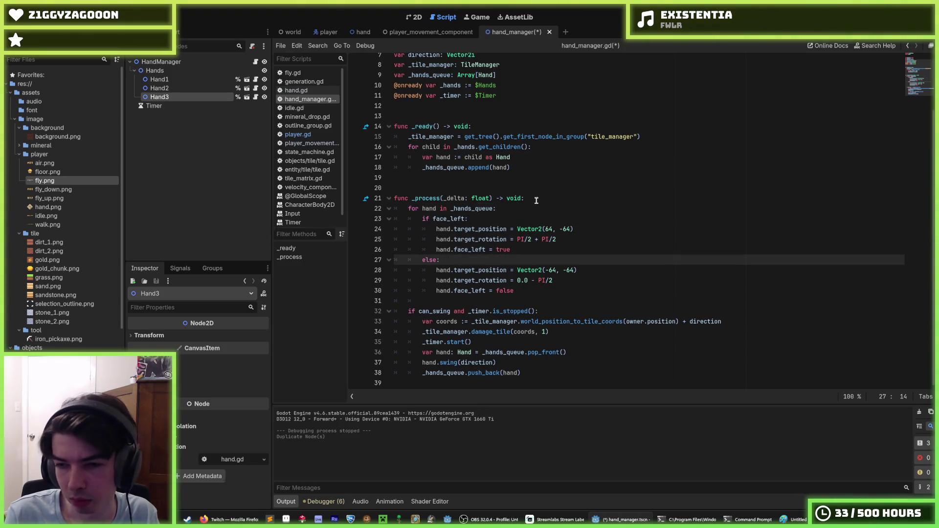
key("Up")
key("Down")
key("Down")
key("Up")
Reduce the face-left target rotation to PI/2 and start rewriting face-right as '0.0 +'
key("Return")
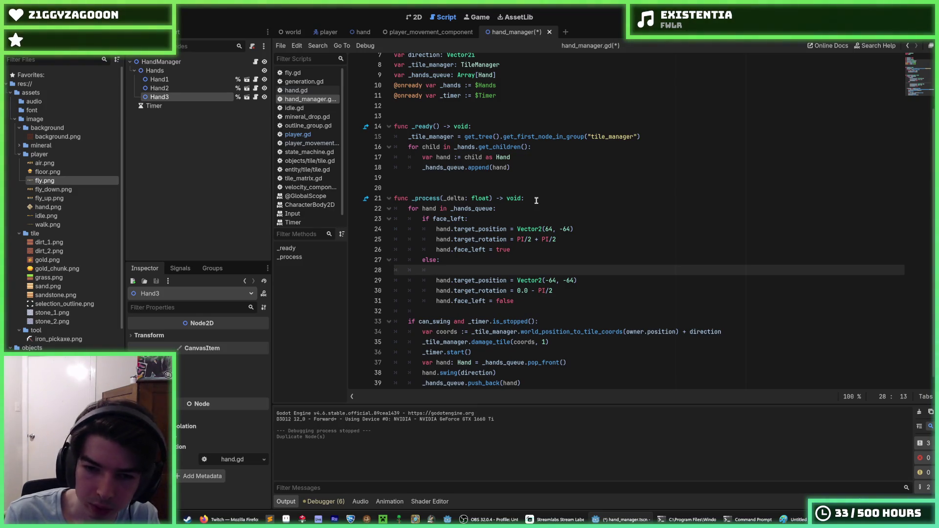
key("Down")
key("Down")
key("End")
key("BackSpace")
key("BackSpace")
key("BackSpace")
key("Up")
key("Up")
key("Up")
key("End")
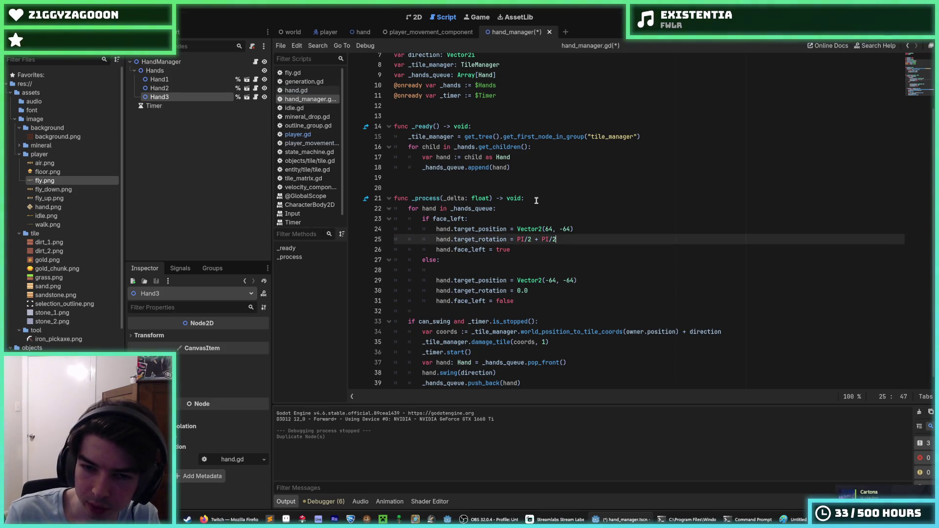
key("BackSpace")
key("BackSpace")
key("BackSpace")
key("Down")
key("Down")
key("Down")
key("Up")
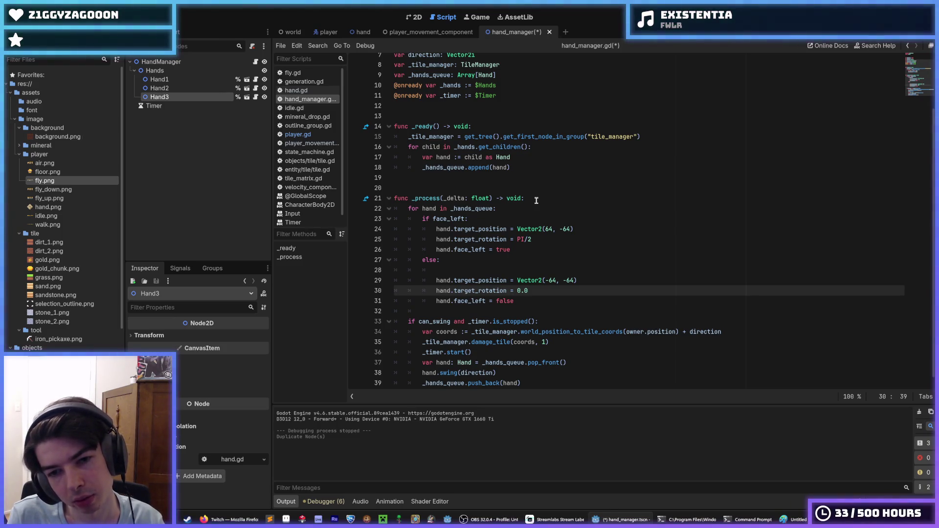
key("ctrl+shift+z")
key("ctrl+shift+z")
key("ctrl+z")
key("ctrl+z")
key("Down")
key("Down")
key("Down")
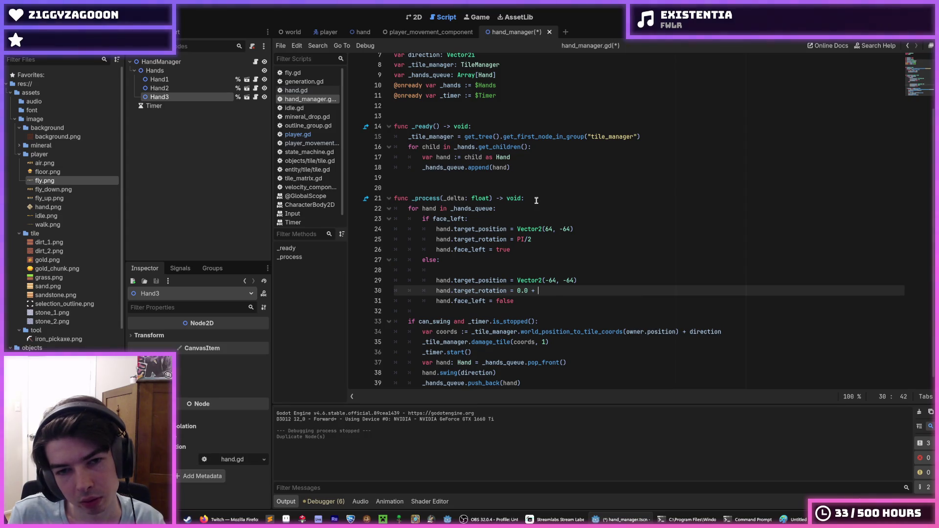
Change the loop header to 'for i in range(len(_hands_queue)):'
key("Up")
key("Up")
key("Up")
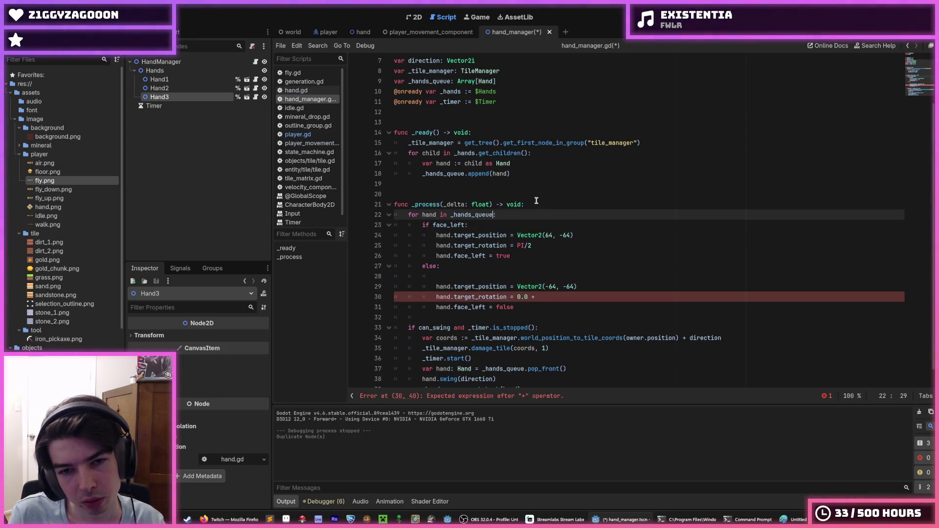
key("BackSpace")
key("BackSpace")
key("BackSpace")
type("in ")
type("range(")
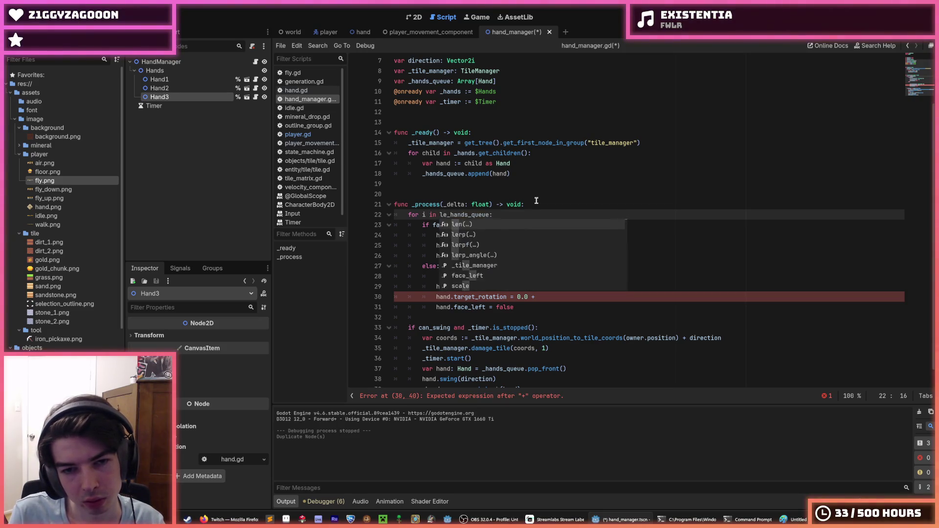
type("len(")
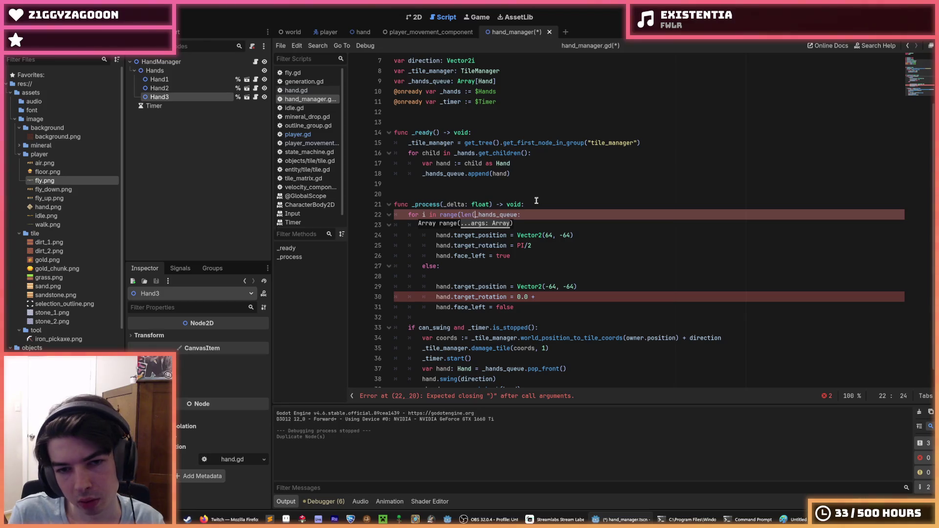
key("End")
key("Left")
type("))")
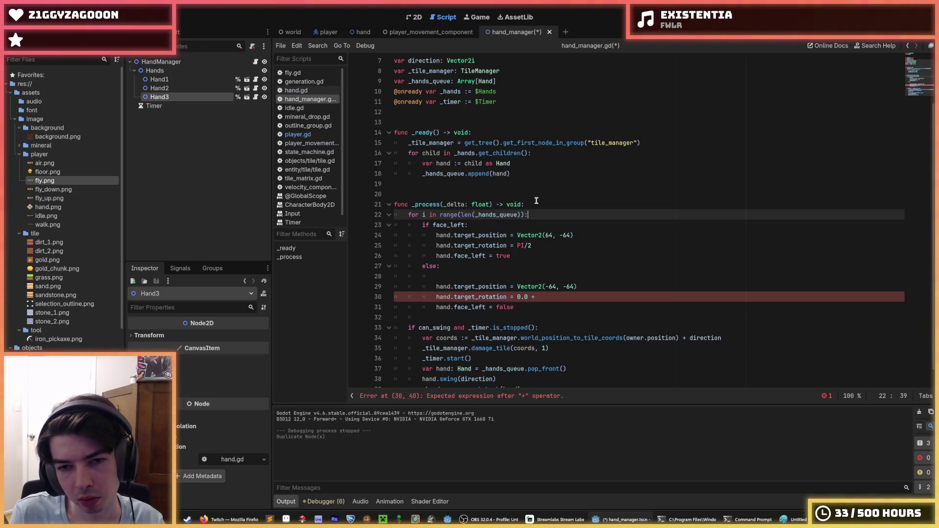
key("Return")
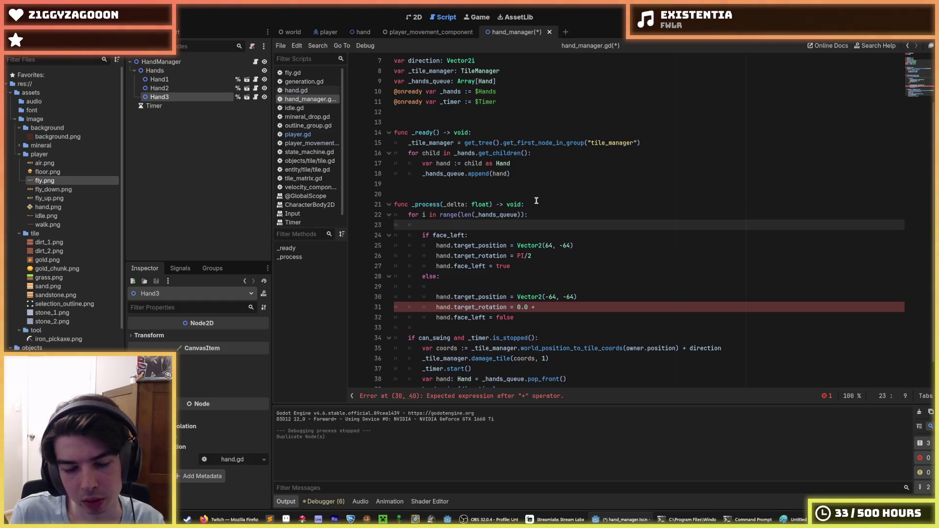
key("BackSpace")
key("BackSpace")
Replace hand with hands_queue[i] in the face-left position line and save the script
key("ctrl+Left")
key("ctrl+Left")
key("ctrl+Left")
type("s_queue")
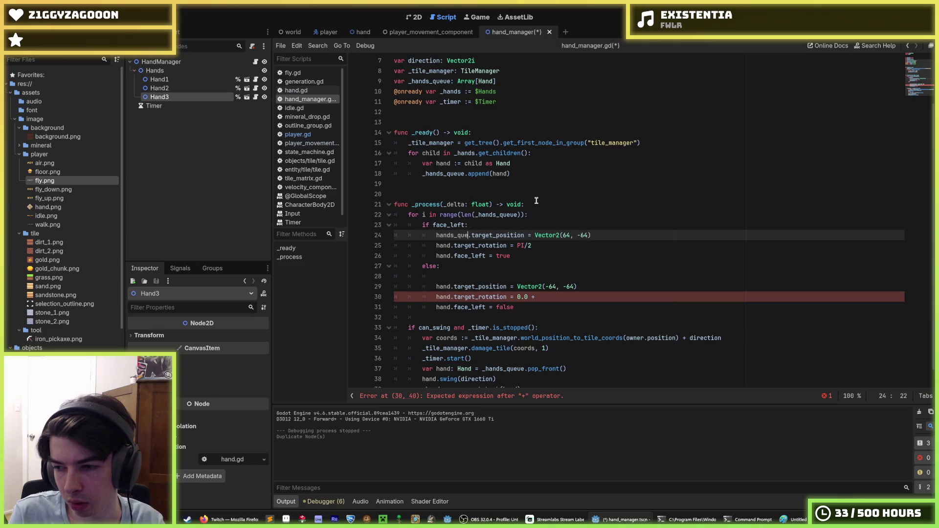
type("[")
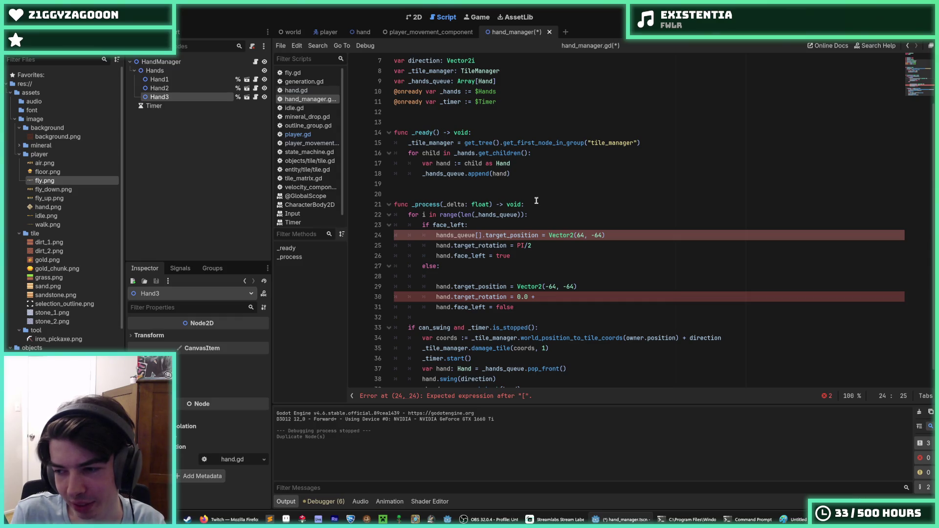
type("i")
key("Right")
key("ctrl+s")
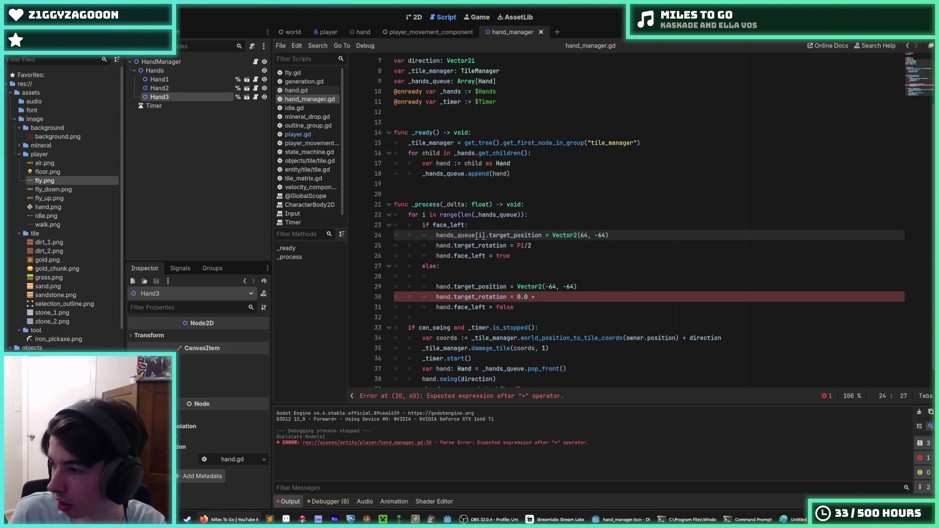
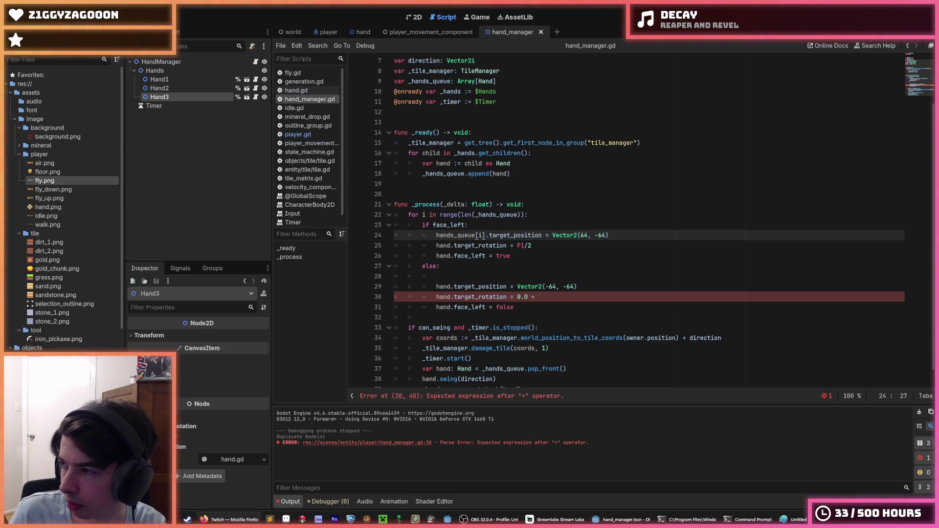
Append i*PI/4 after 0.0 + in the else-branch rotation on line 30 and save
left_click(551, 297)
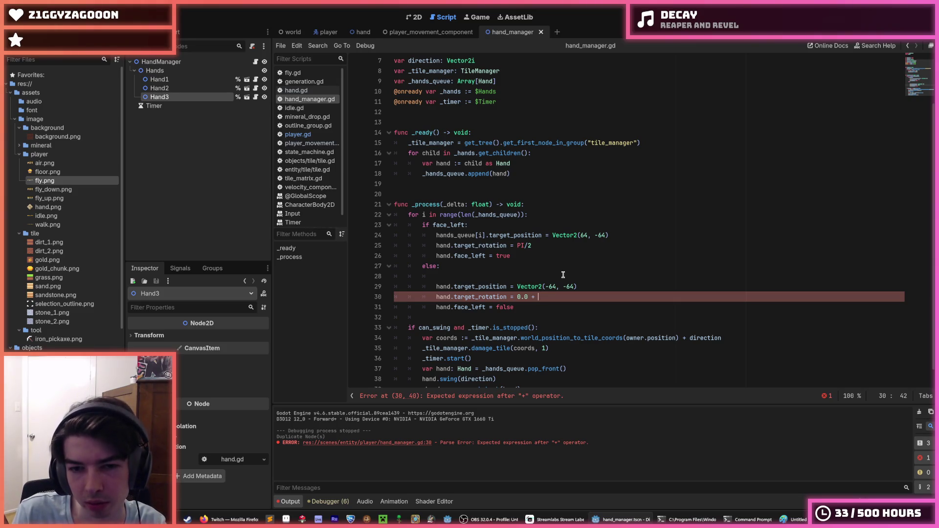
type("i")
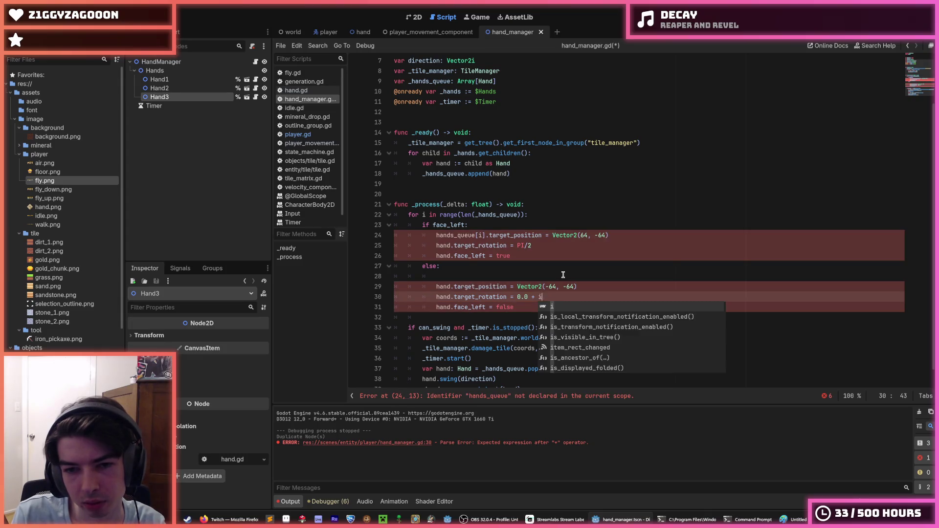
type("*PI/4")
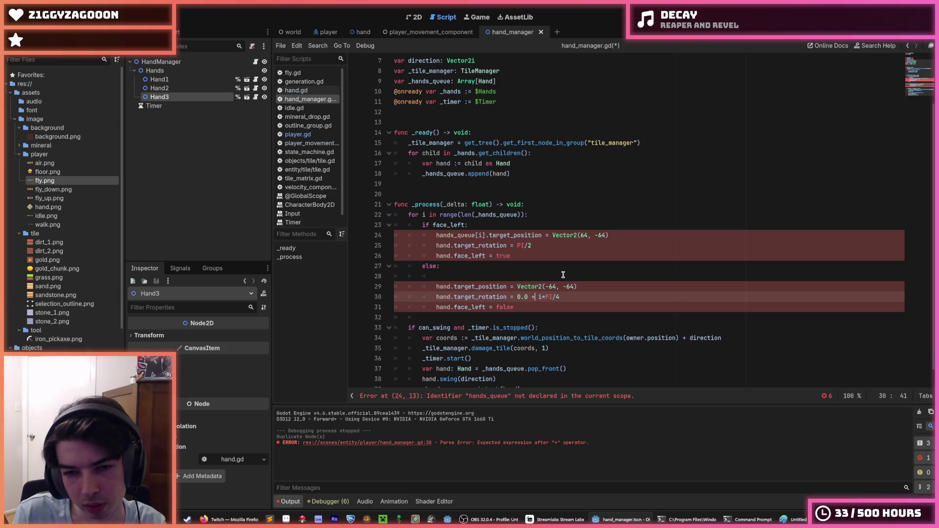
key("ctrl+s")
Remove the blank line under else and put the rotation line above the position line
key("Up")
key("Up")
key("BackSpace")
key("BackSpace")
key("BackSpace")
key("Down")
left_click(564, 277)
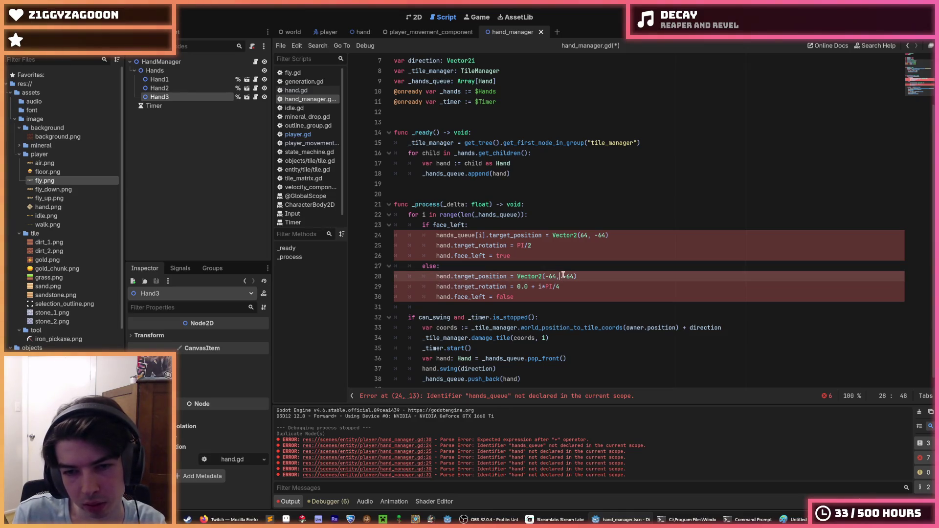
key("alt+Down")
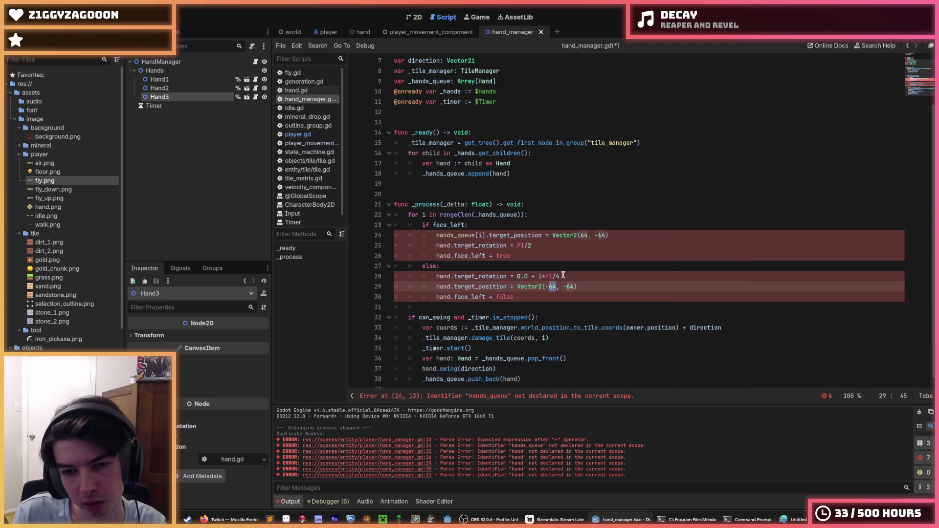
Paste hand.target_rotation in front of Vector2 on the target_position line
key("End")
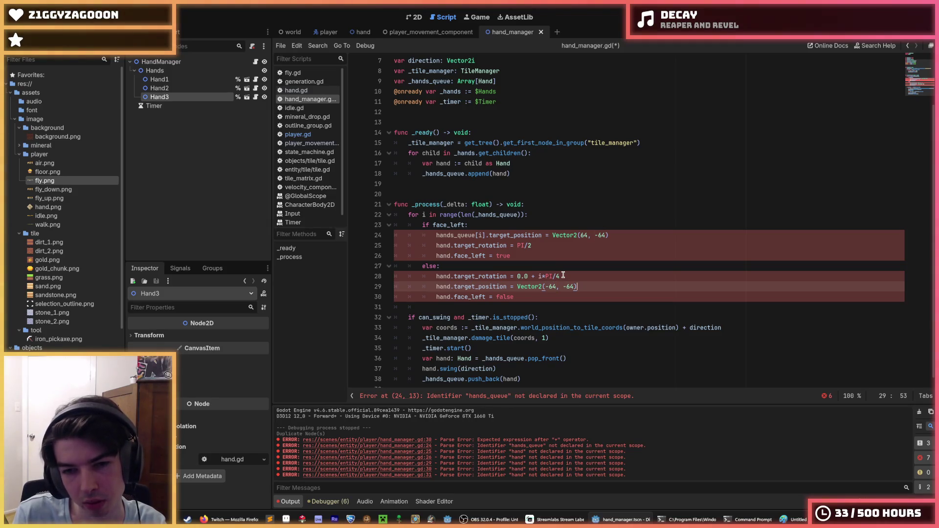
key("ctrl+Left")
key("ctrl+Left")
key("ctrl+Left")
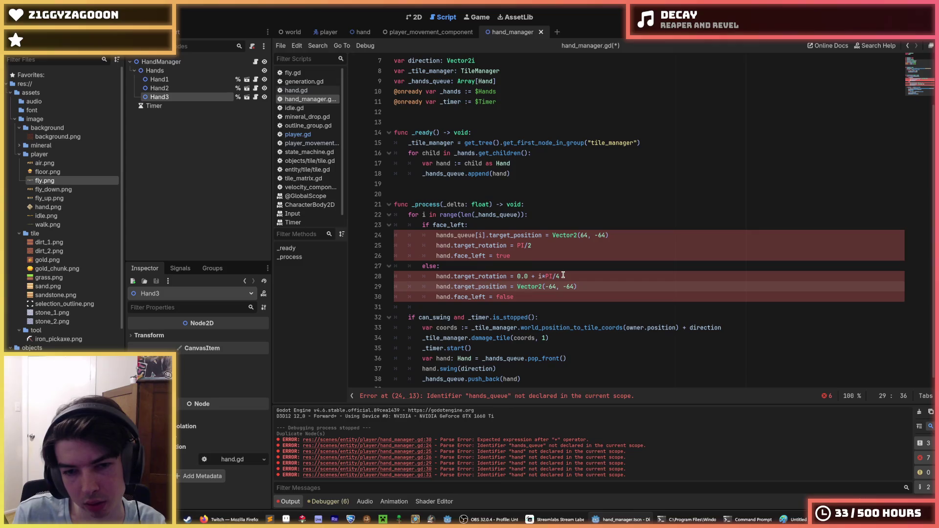
key("ctrl+space")
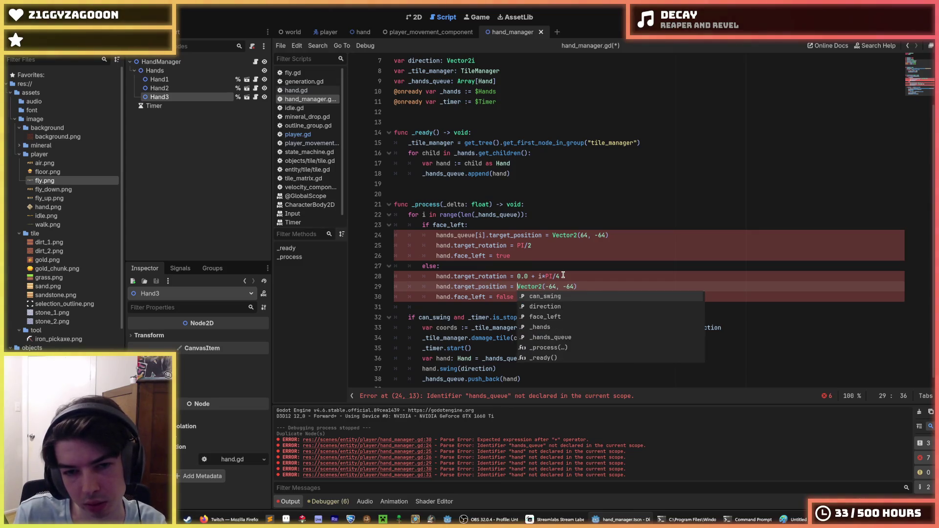
left_click_drag(507, 276, 436, 277)
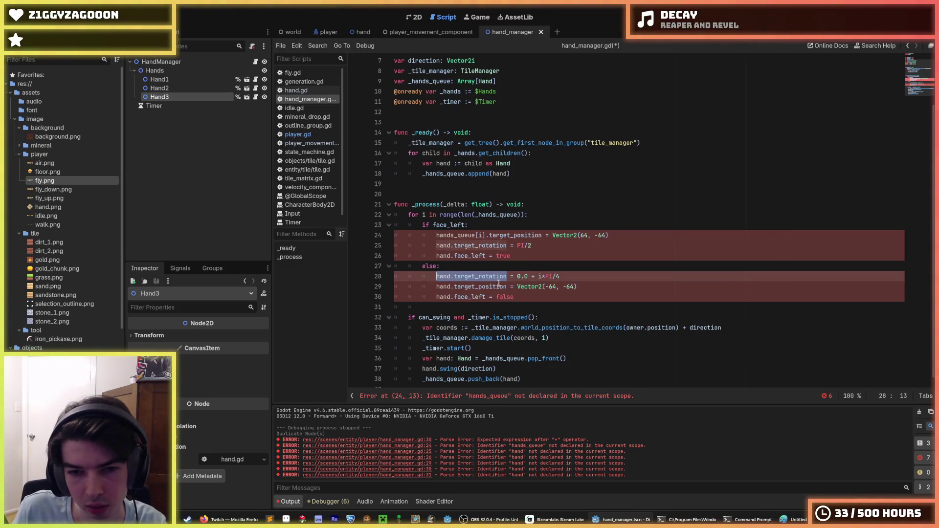
key("ctrl+c")
left_click(518, 287)
key("ctrl+v")
Insert *Vector2.from_angle( after hand.target_rotation on line 29
type("*")
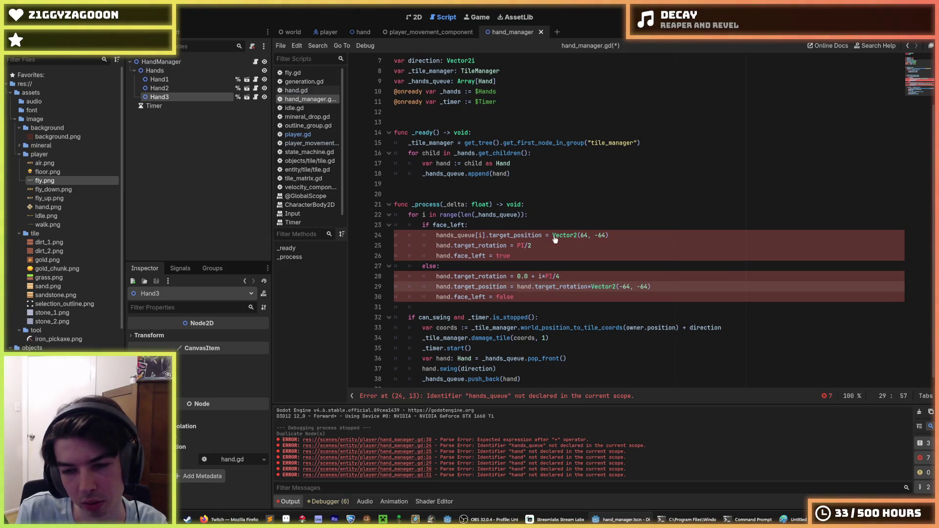
type("from_angl")
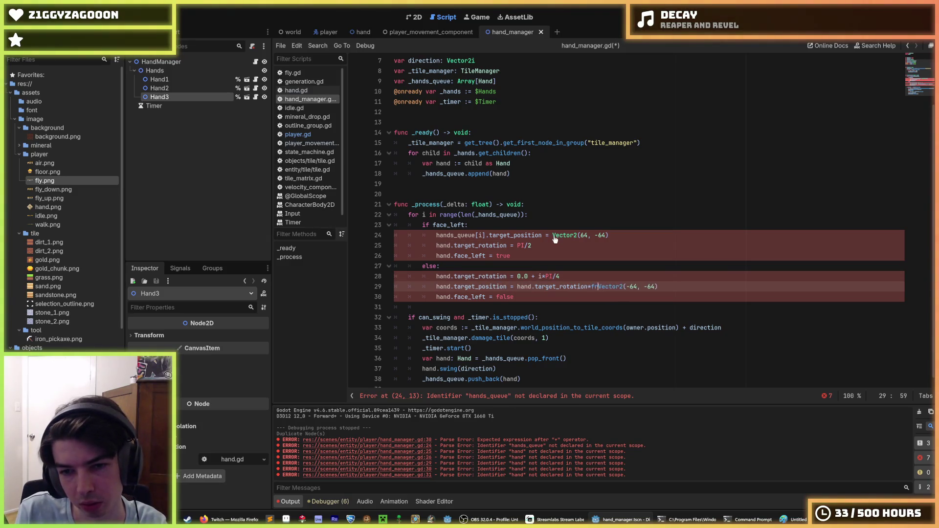
key("BackSpace")
key("BackSpace")
key("BackSpace")
type("Vectro")
key("BackSpace")
key("BackSpace")
type("or2.from_angle(")
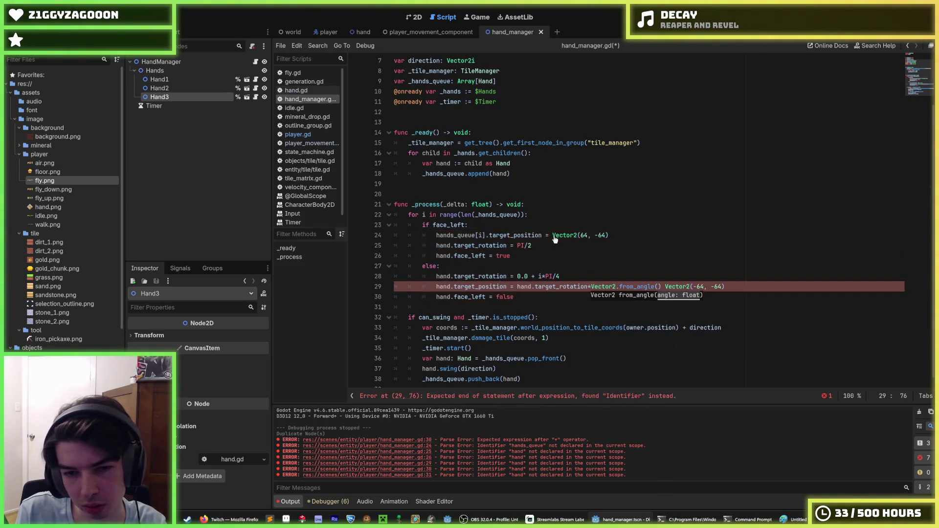
Fill the from_angle argument with hand.target_rotation - PI/4
left_click_drag(507, 276, 436, 276)
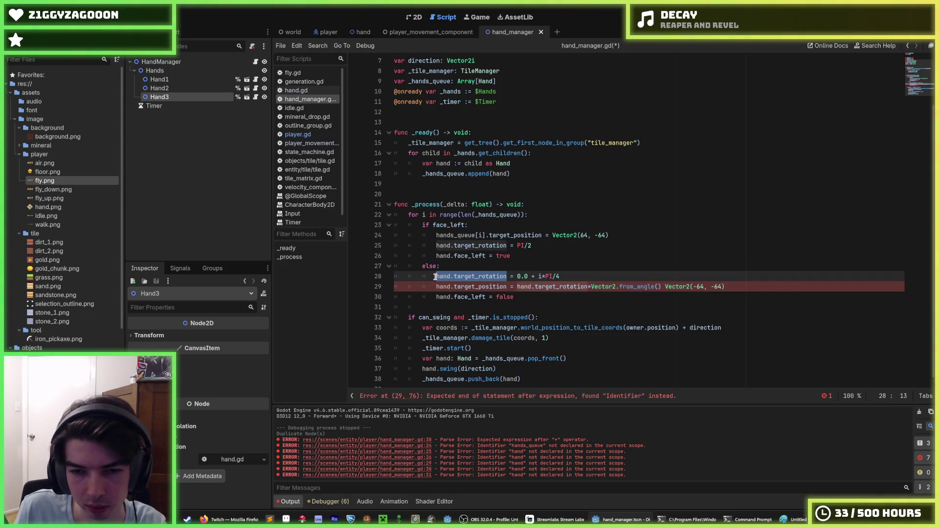
key("ctrl+c")
left_click(656, 287)
key("ctrl+v")
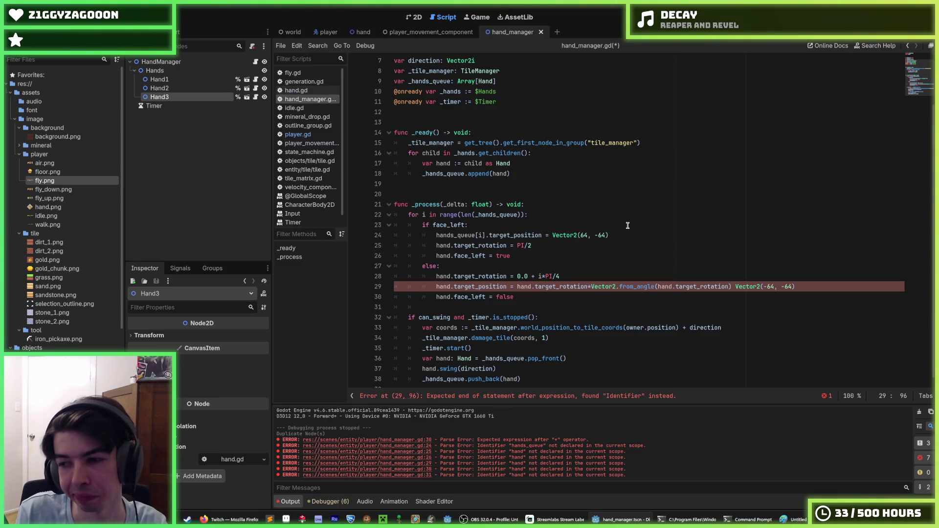
type("-PI/4")
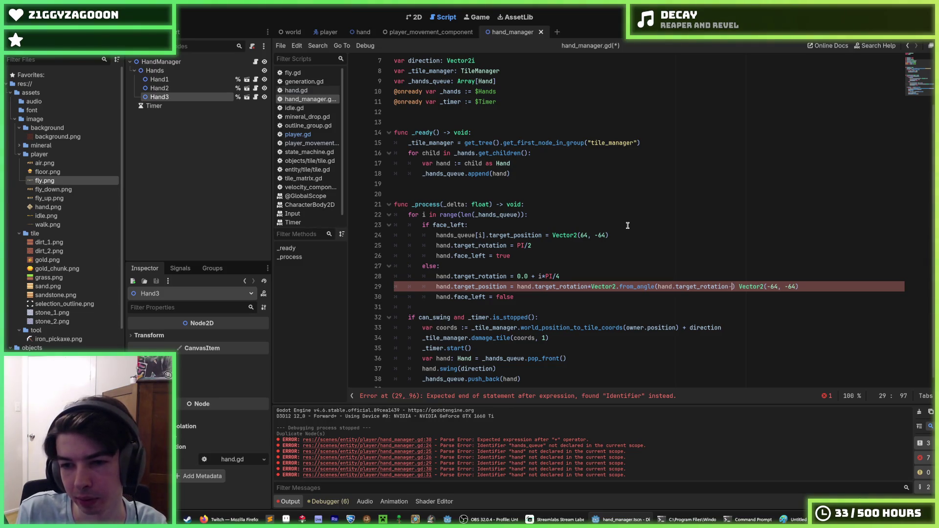
key("Left")
key("Left")
key("Left")
key("Right")
Delete the leftover Vector2(-64, -64) and make the leading multiplier 64
key("End")
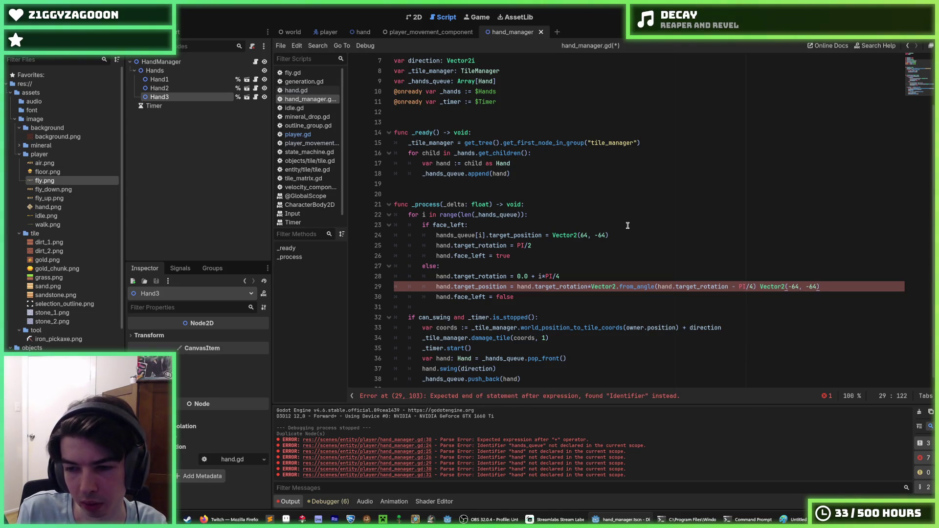
key("shift+Left")
key("shift+Left")
key("shift+Left")
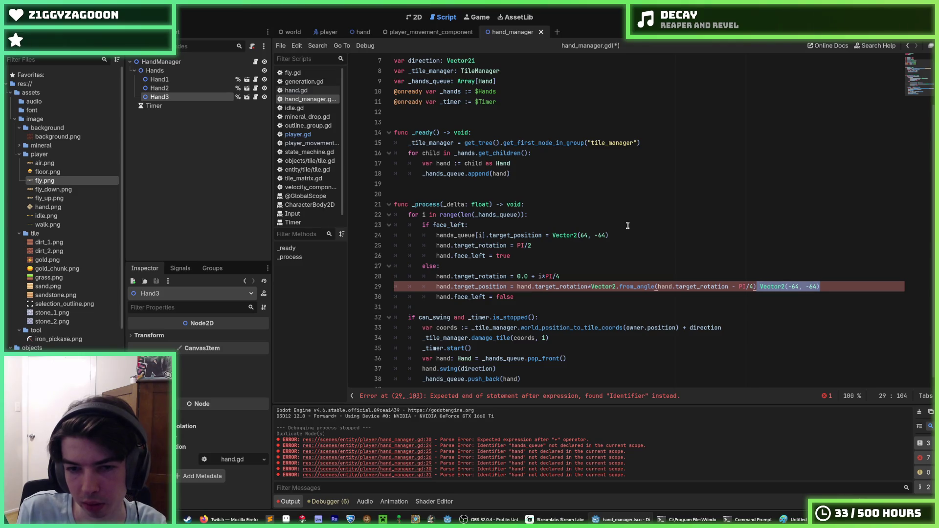
key("BackSpace")
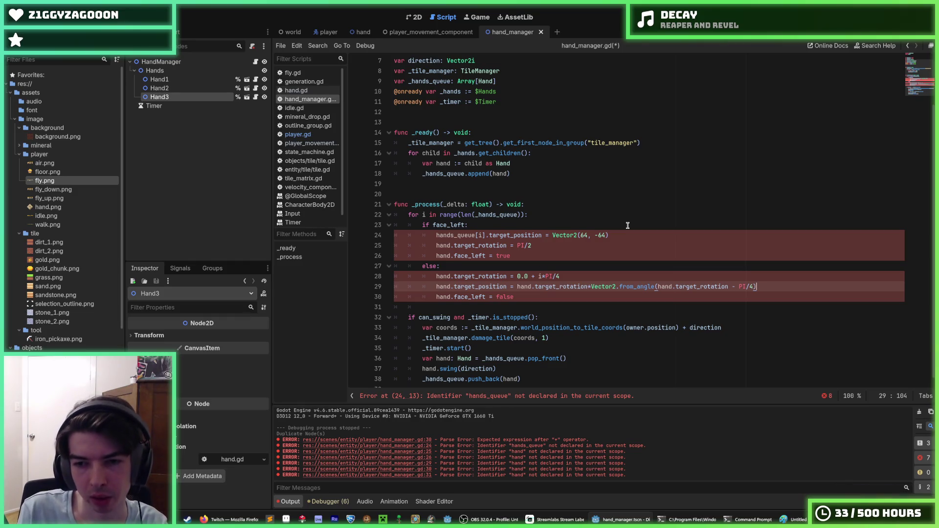
type("*64")
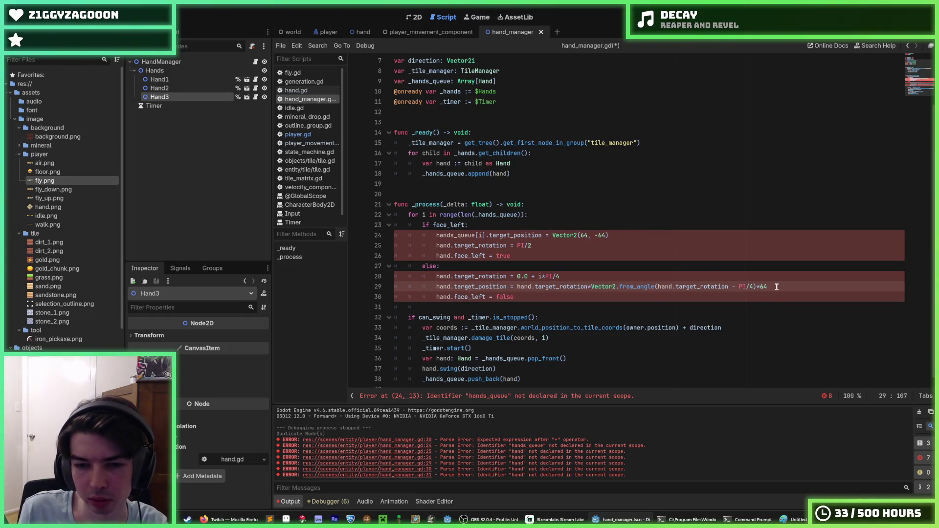
key("BackSpace")
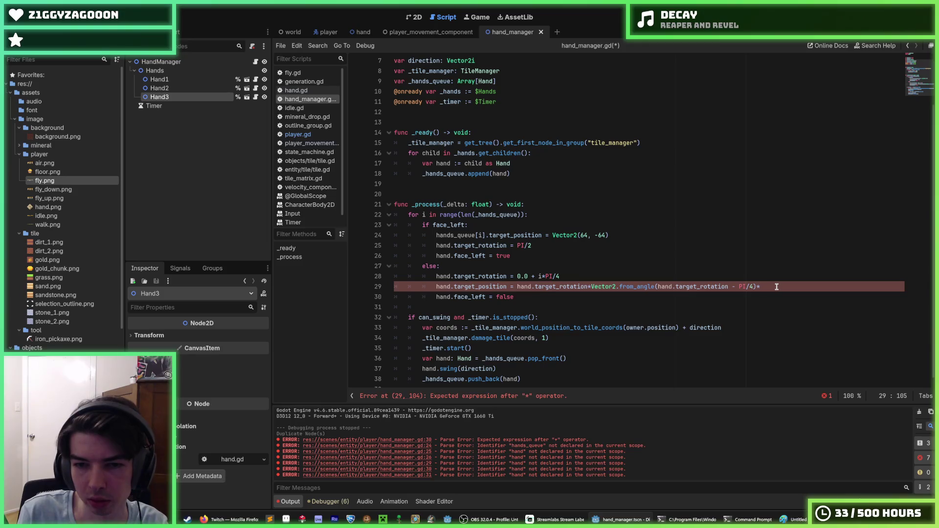
key("BackSpace")
left_click_drag(588, 287, 518, 287)
type("64")
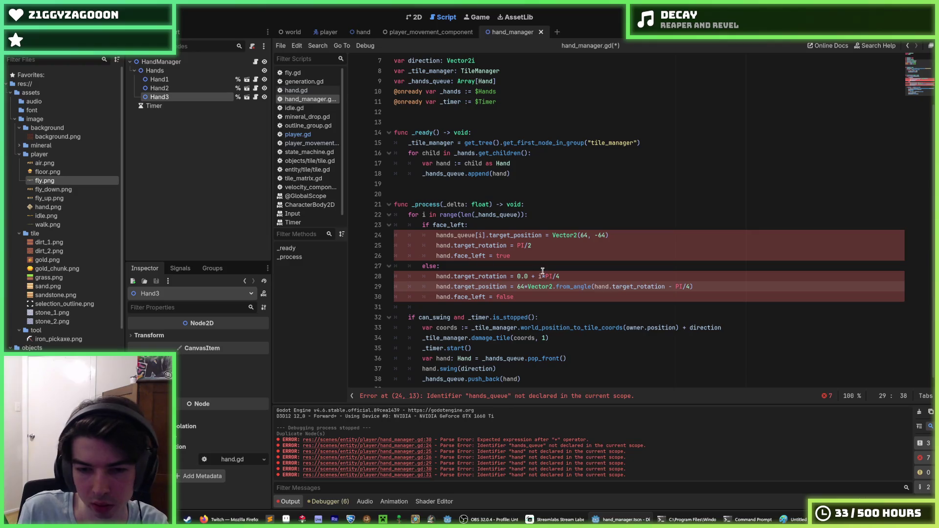
left_click_drag(485, 236, 435, 236)
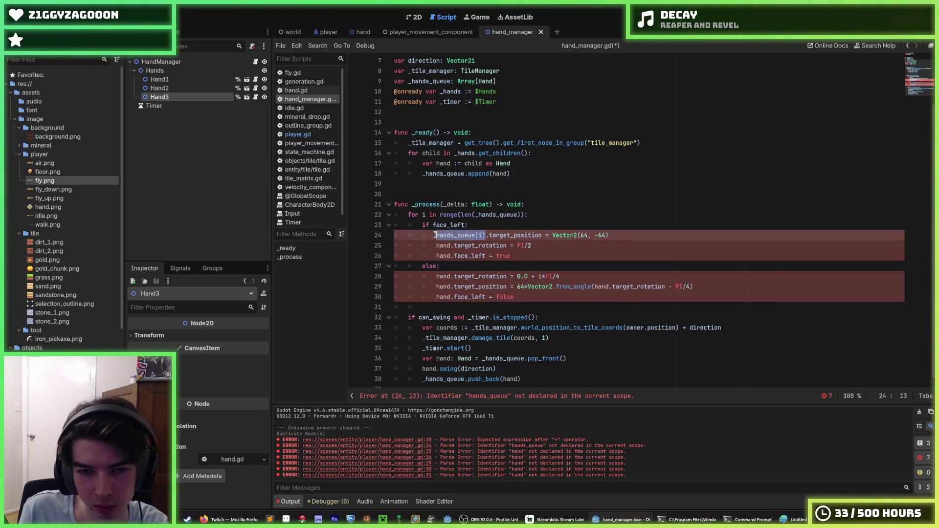
left_click(479, 215)
Rename hands_queue to _hands_queue and replace each hand reference with _hands_queue[i], then save
left_click(436, 236)
type("_")
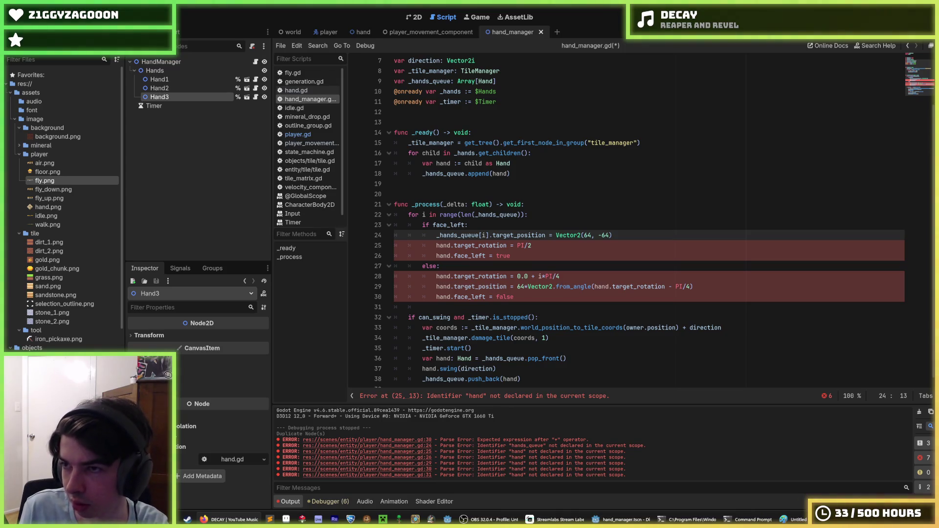
key("Down")
key("Down")
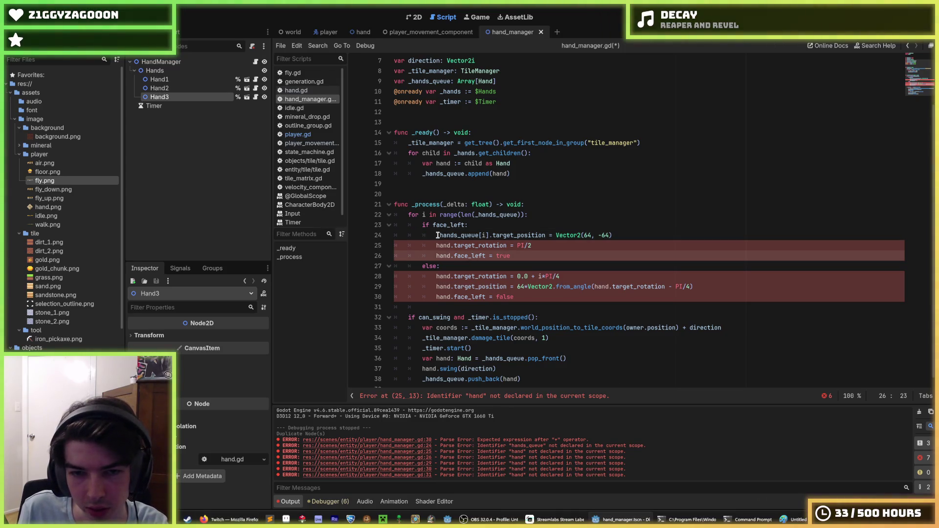
left_click(437, 235)
left_click(447, 245)
key("ctrl+d")
key("ctrl+d")
key("ctrl+d")
key("ctrl+v")
left_click(588, 297)
key("ctrl+s")
Move the rotation line above the position line in the first branch and run the game
scroll(602, 293, "up", 1)
scroll(633, 262, "down", 2)
left_click(633, 261)
left_click(620, 250)
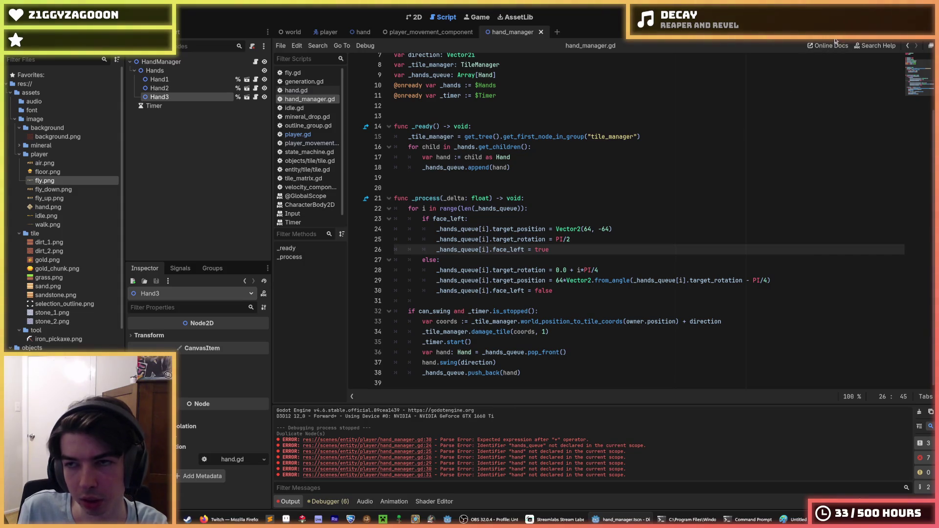
left_click(783, 281)
mouse_move(783, 281)
left_mouse_down()
mouse_move(548, 270)
mouse_move(556, 280)
left_mouse_up()
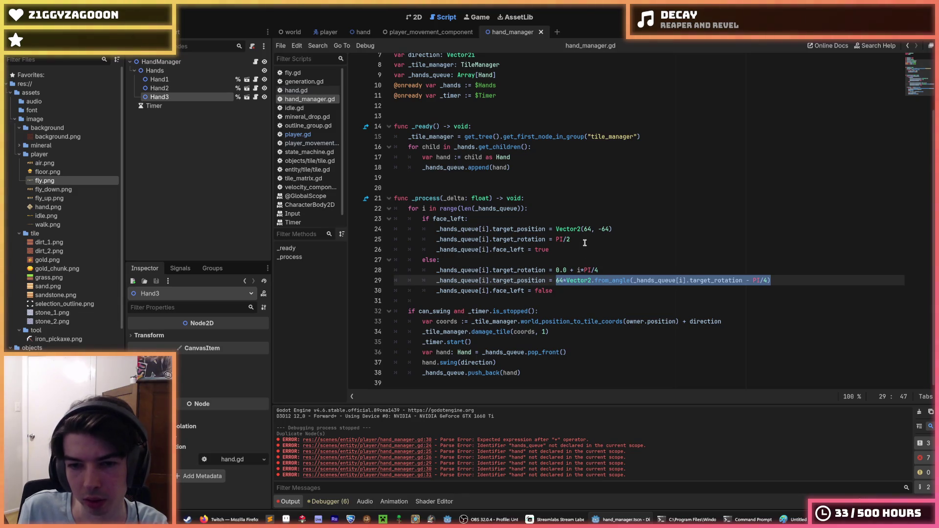
left_click(593, 230)
key("alt+Down")
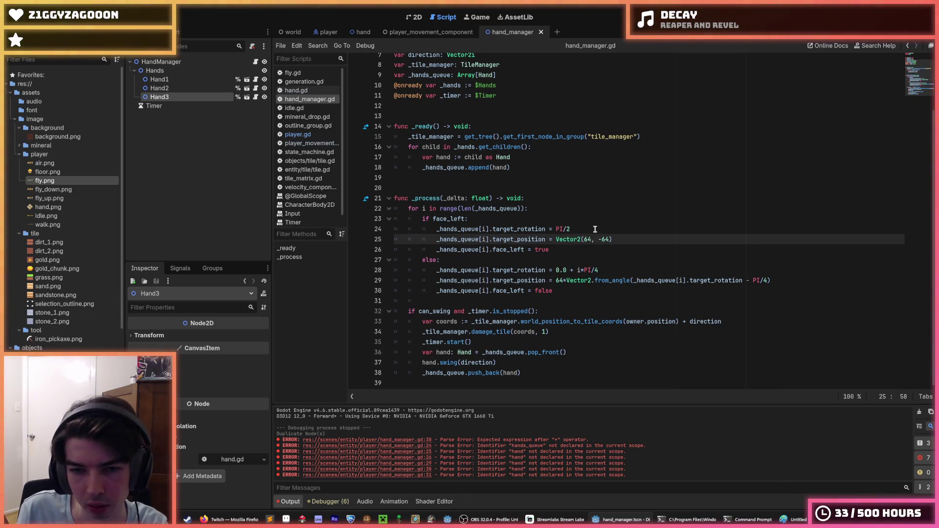
key("F5")
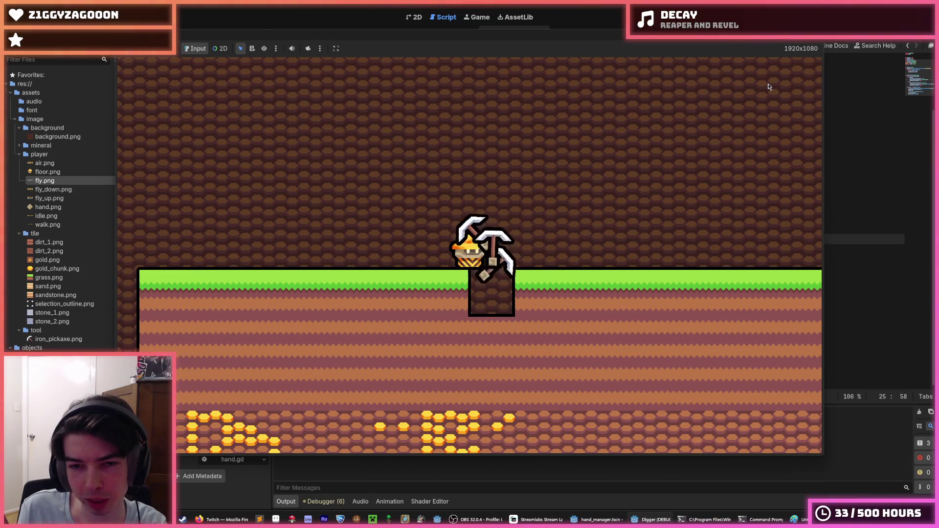
Walk the miner left and right, dig down and one tile right, then stop the game
key("a")
key("d")
key("a")
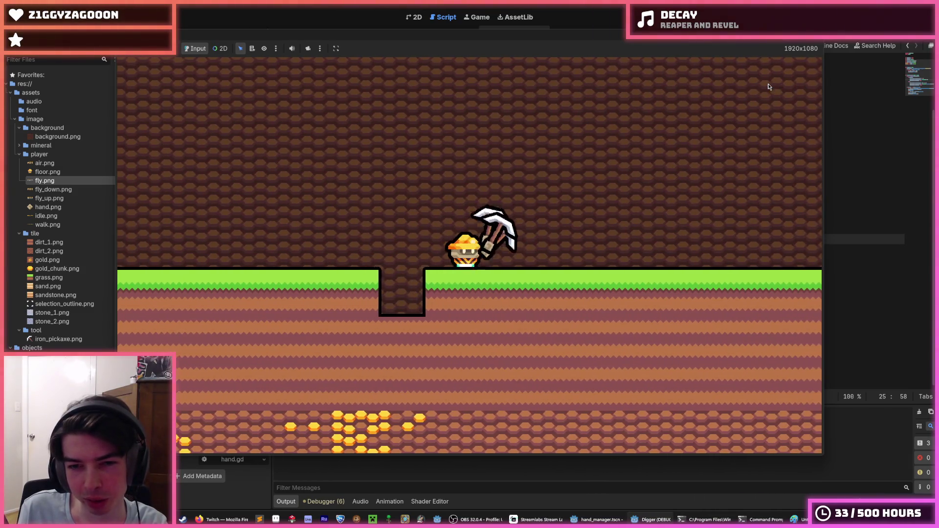
key("d")
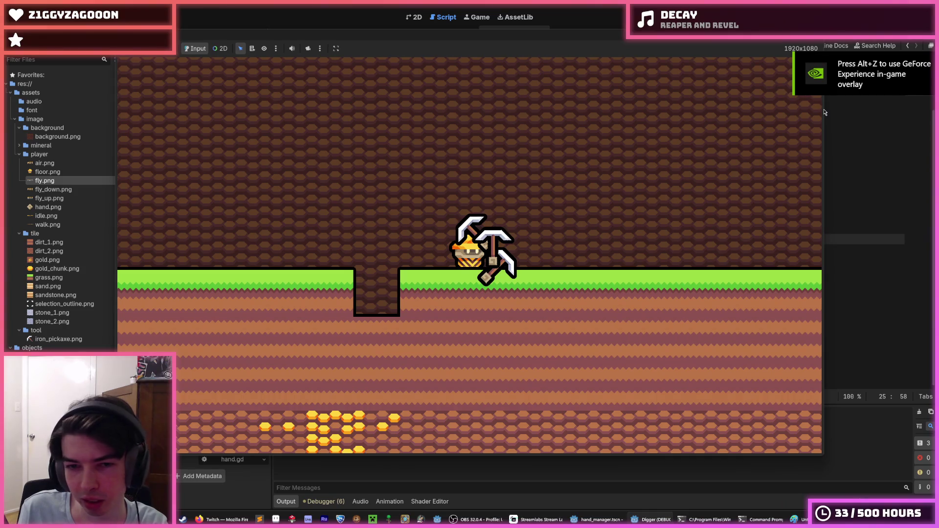
key("a")
key("s")
key("s")
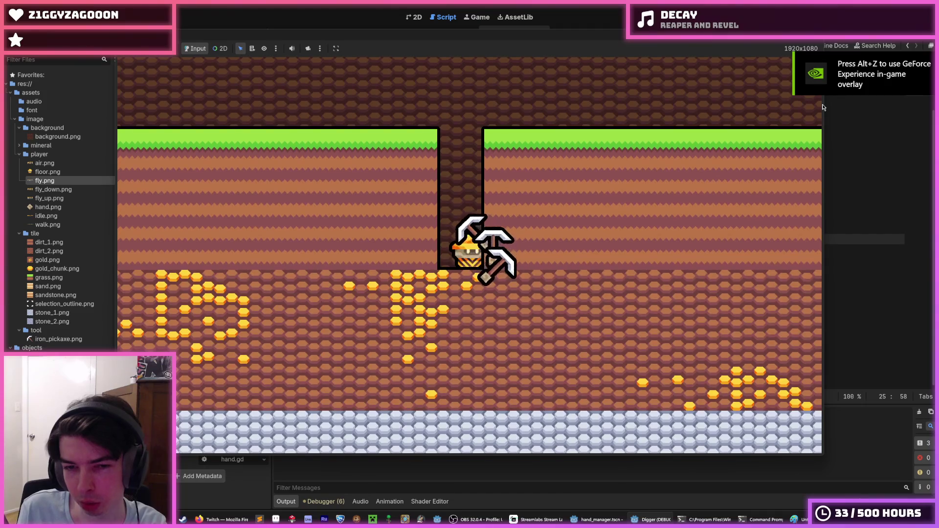
key("d")
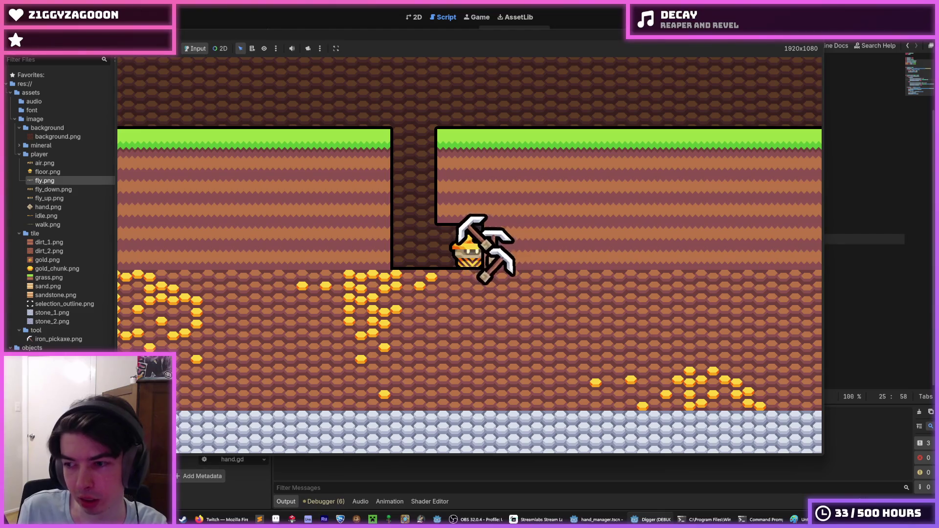
key("alt+F4")
left_click_drag(771, 280, 557, 281)
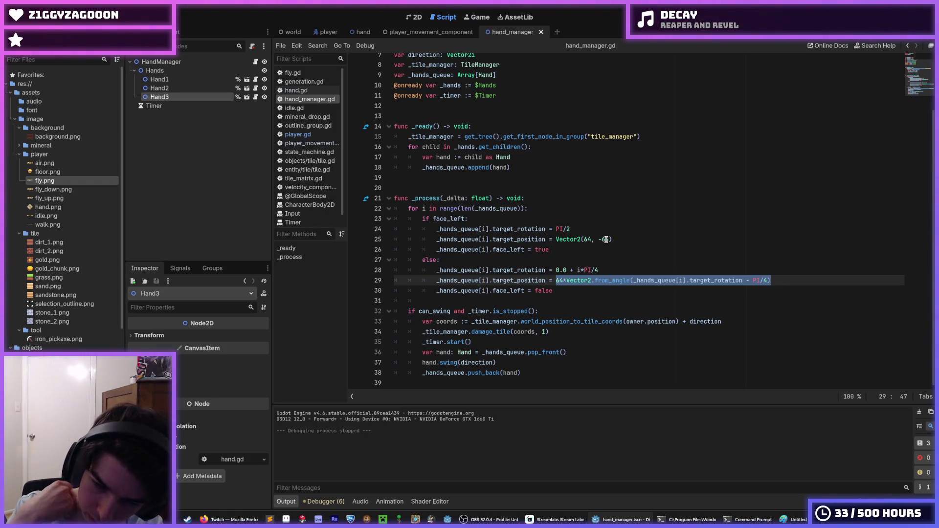
left_click(768, 280)
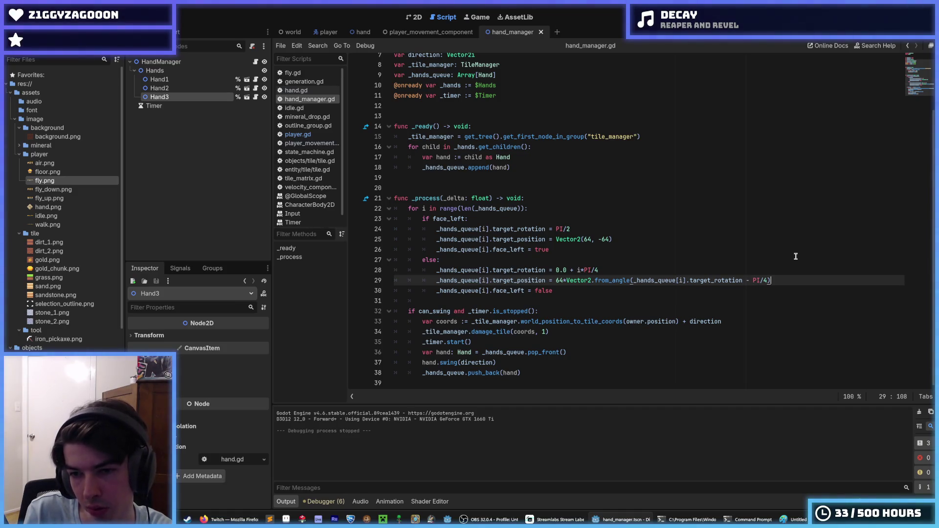
left_click(547, 270)
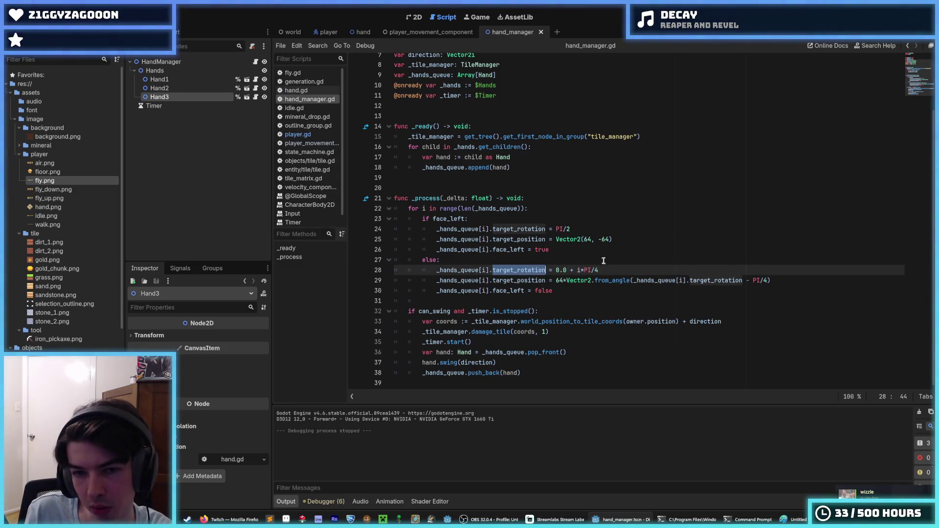
left_click(618, 272)
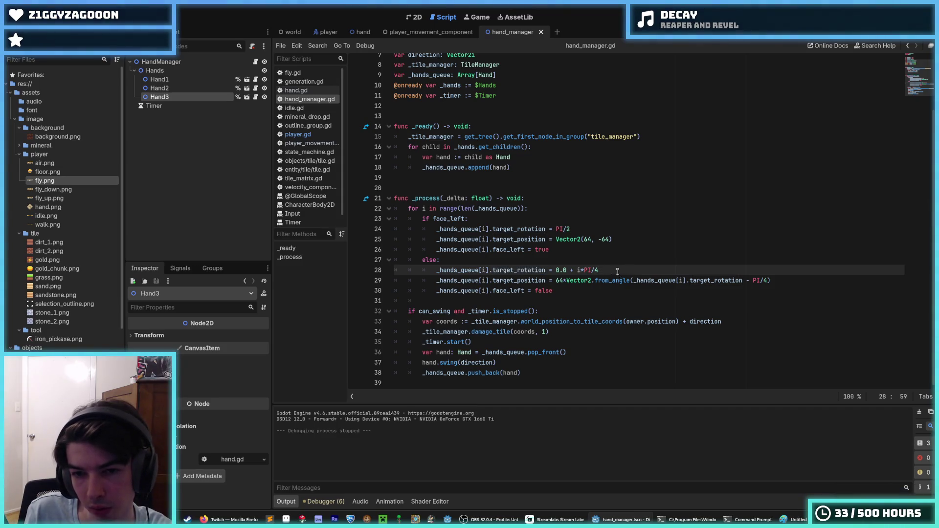
double_click(539, 271)
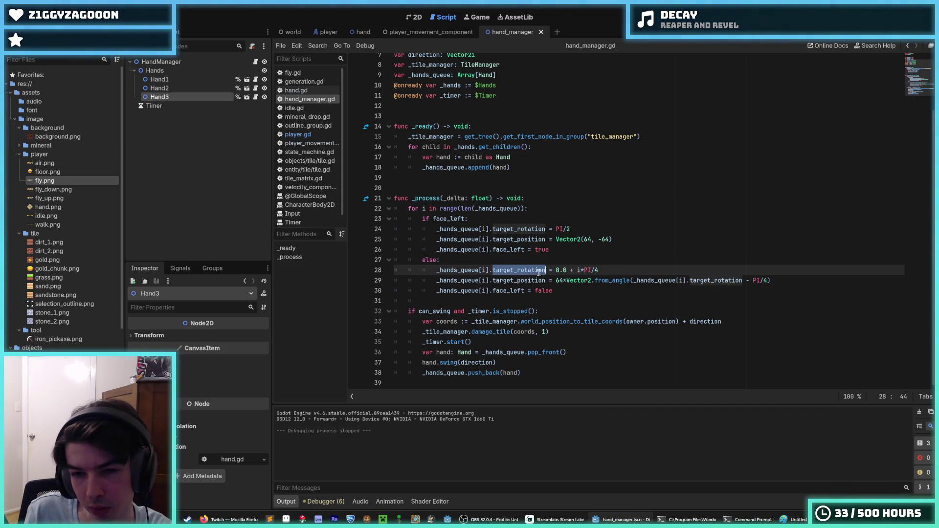
left_click(578, 270)
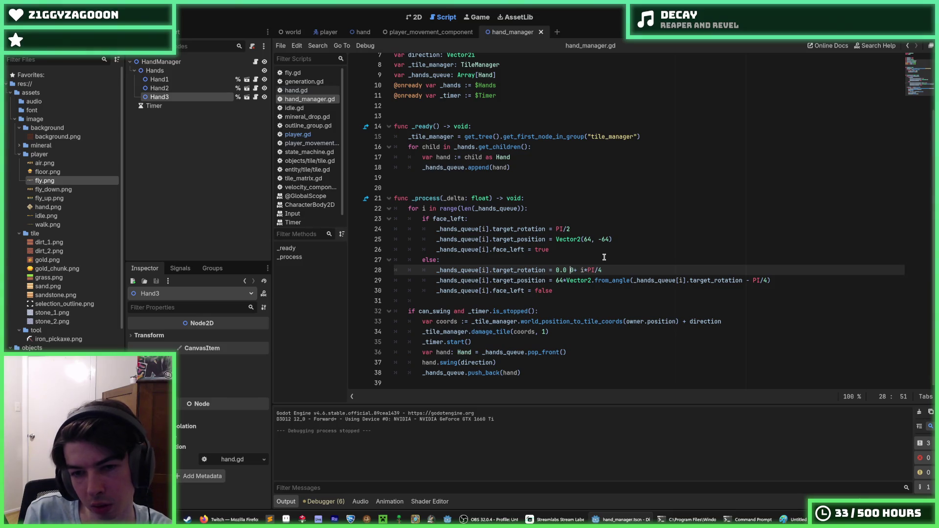
key("F5")
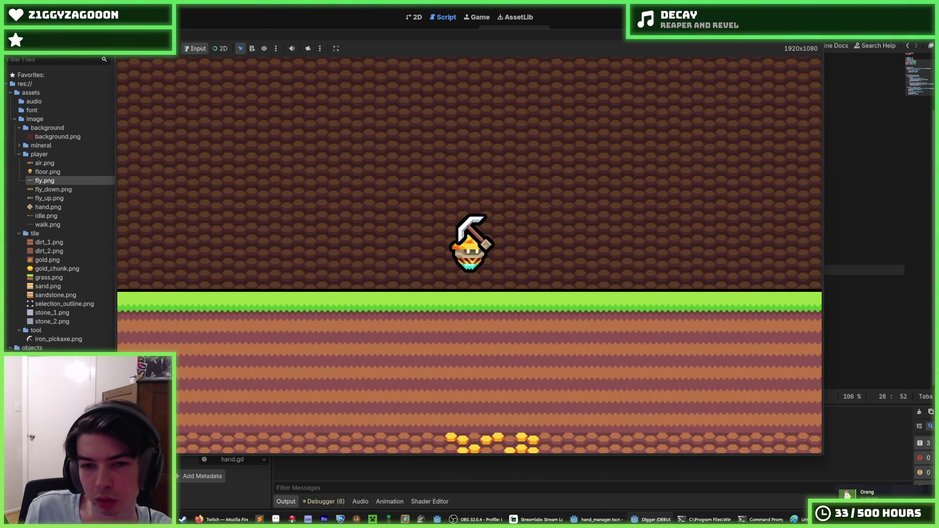
key("alt+F4")
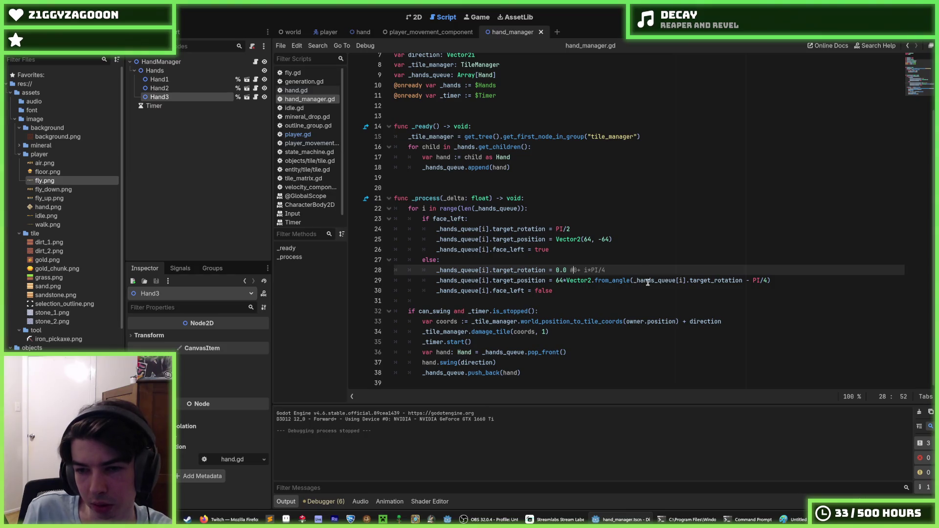
Append - PI/2 to the from_angle angle on line 29 and run the game
left_click(768, 281)
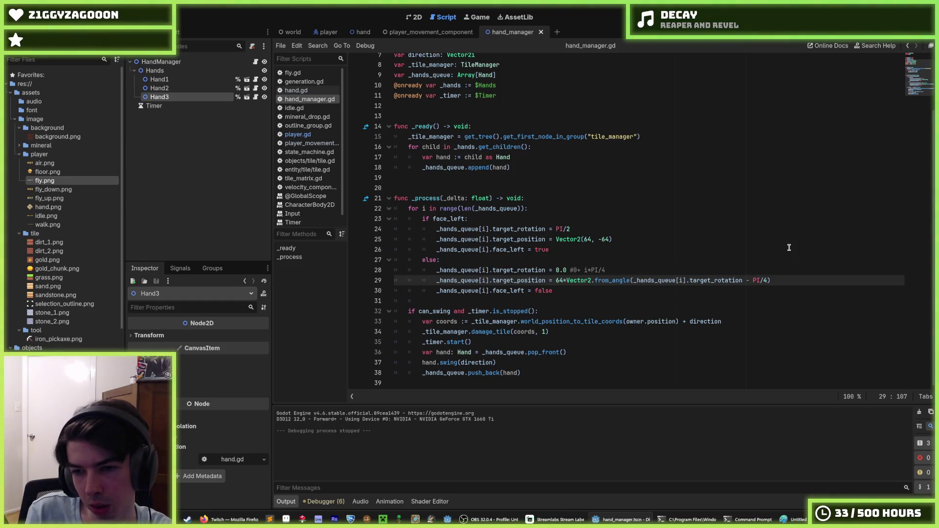
type("- PI")
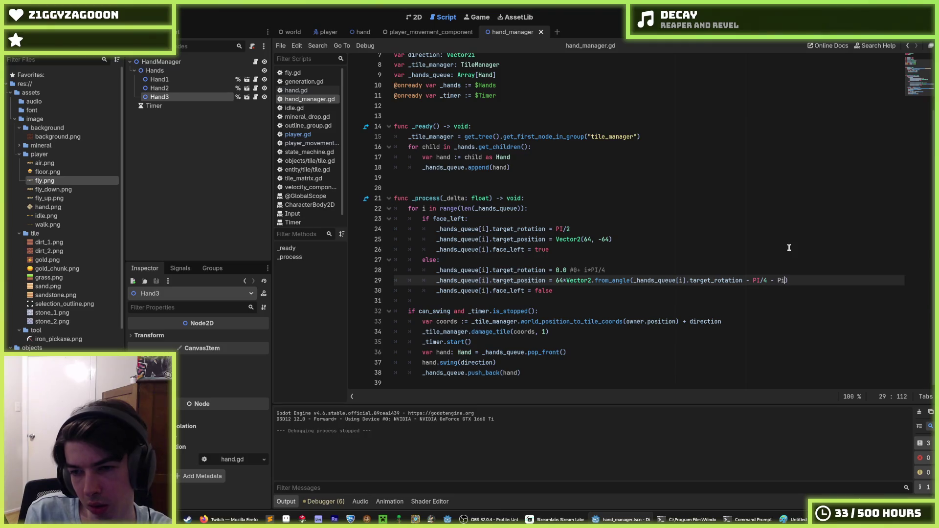
key("Return")
type("/2")
key("F5")
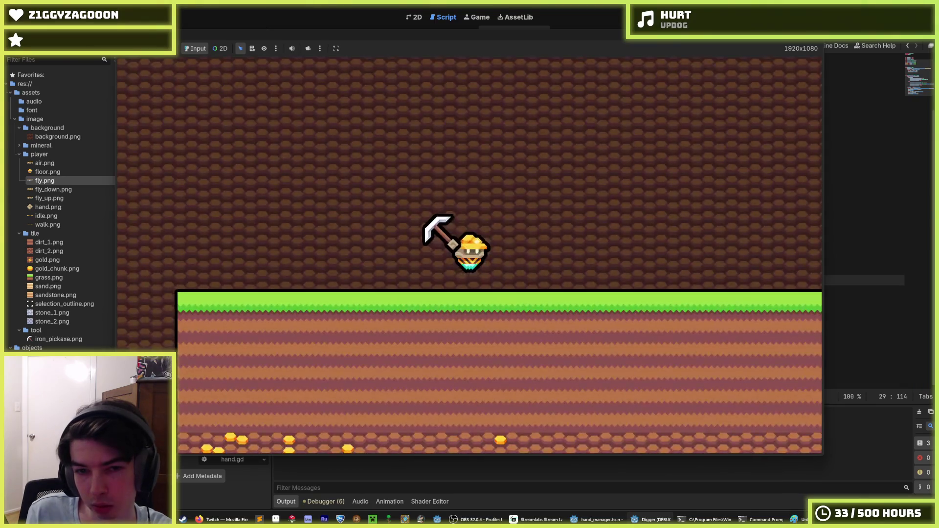
Delete the leftover 0+ offset from line 28's rotation and test-dig right and down
key("F8")
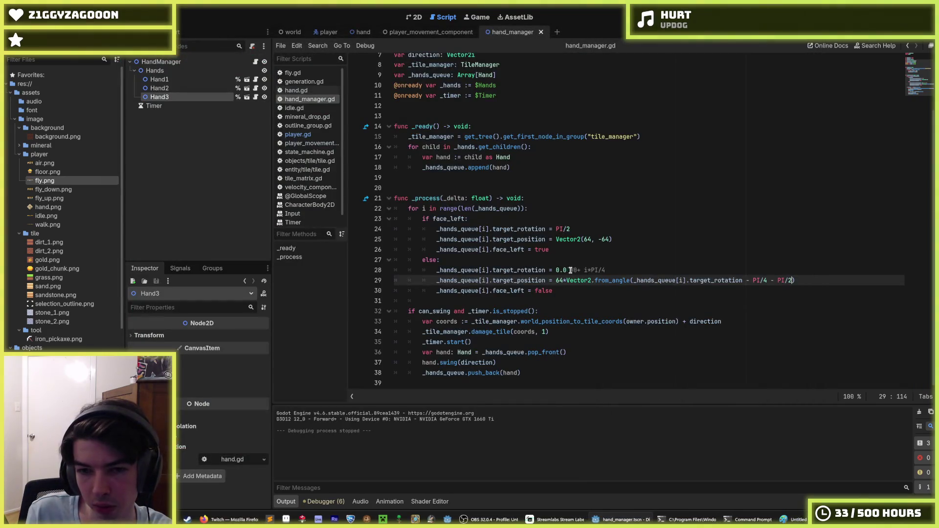
left_click(570, 270)
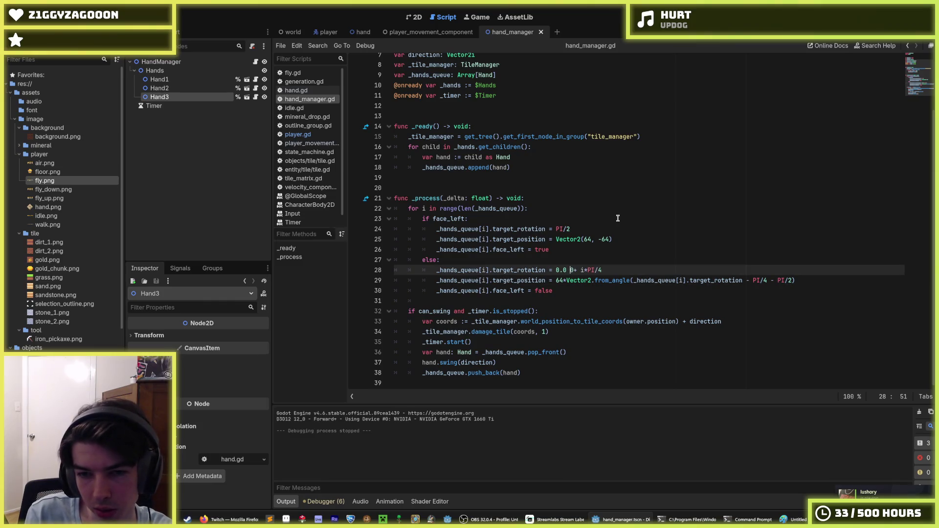
key("Delete")
key("Delete")
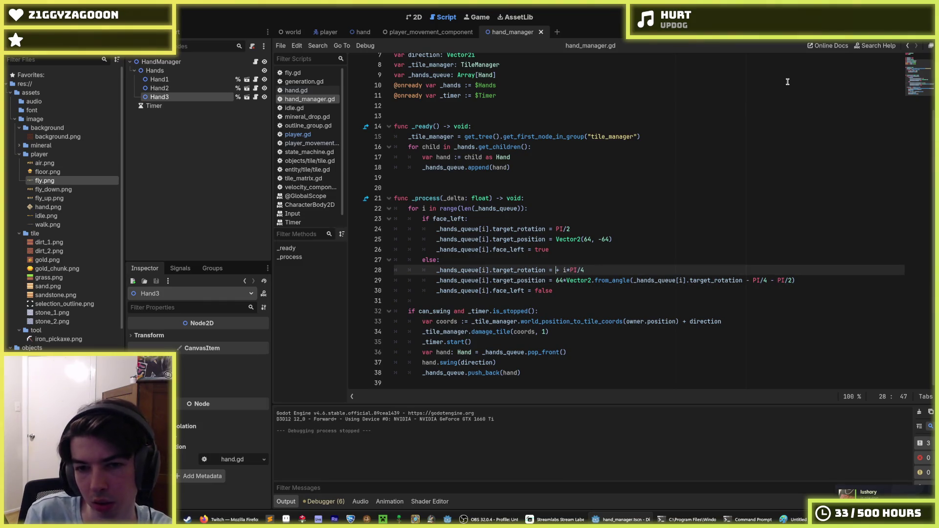
key("F5")
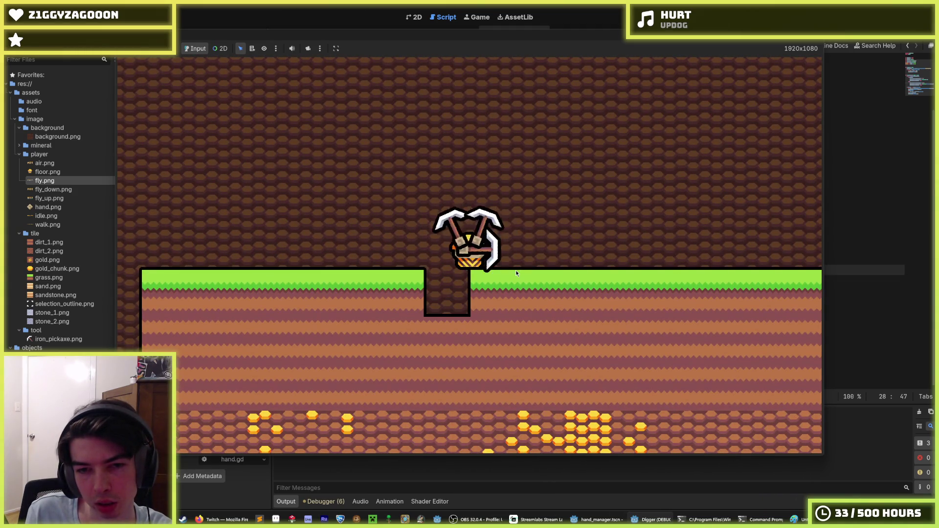
key("d")
key("s")
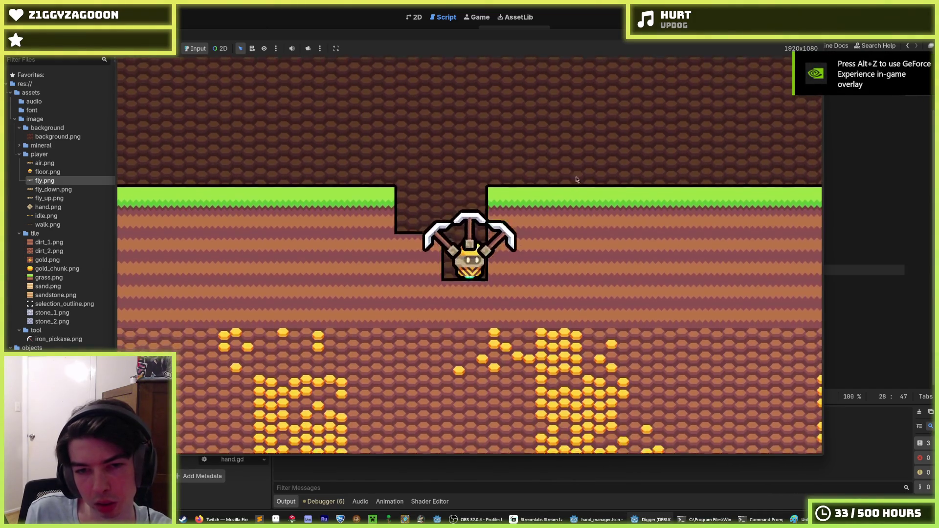
Change the rotation divisor to 8, making it i*PI/8, and relaunch the game
key("F8")
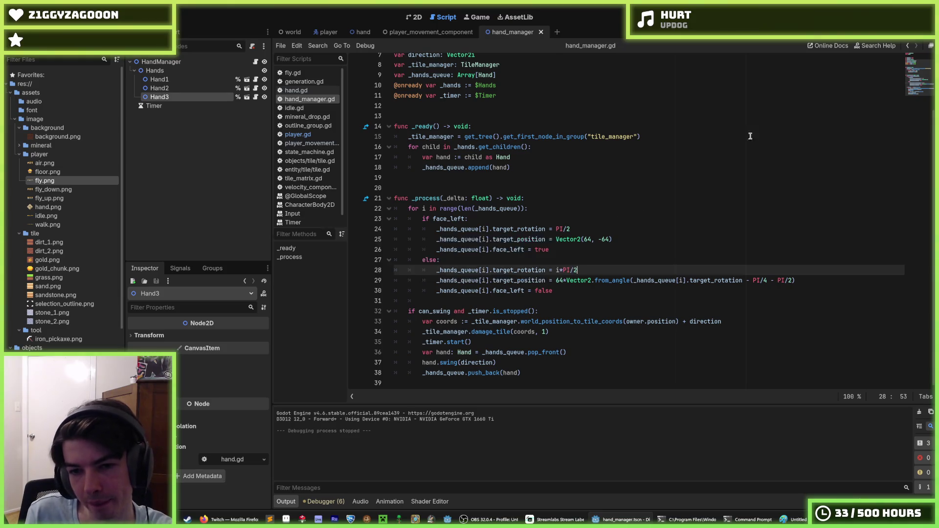
key("BackSpace")
type("8")
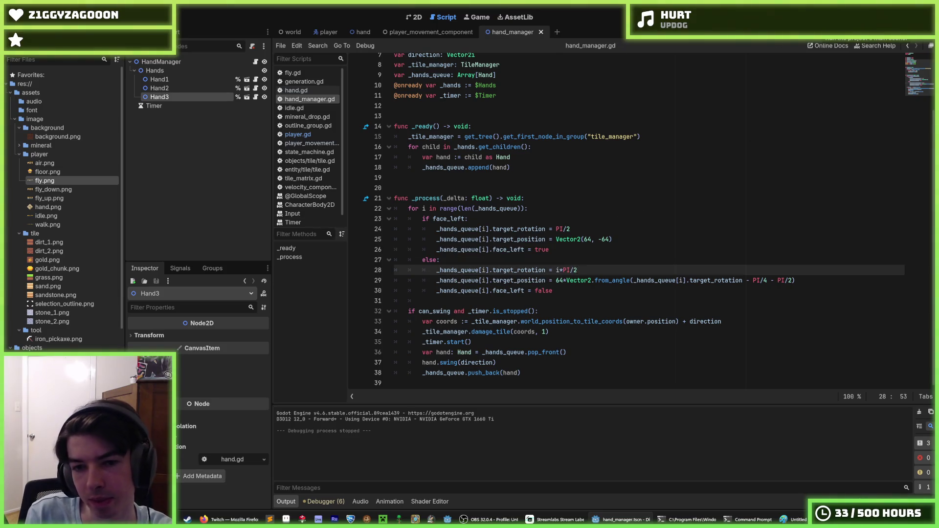
key("F5")
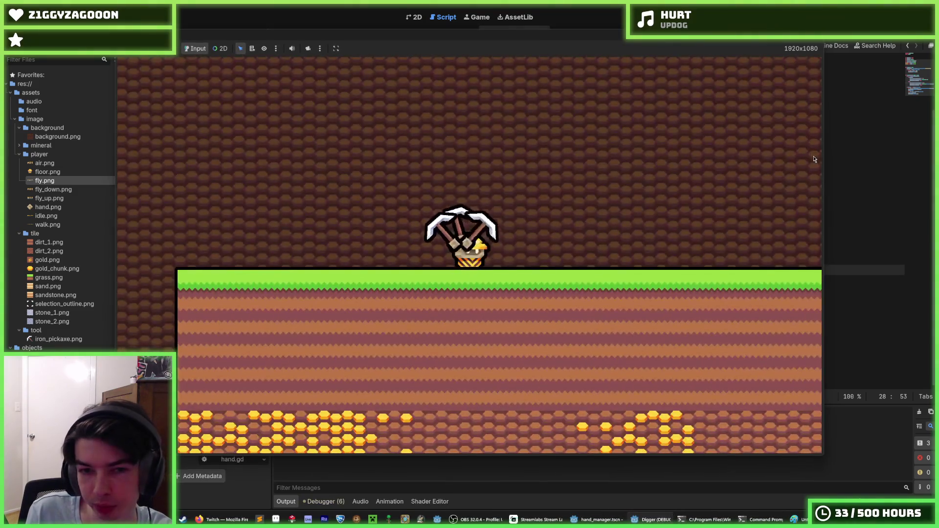
Dig a stepped tunnel rightward and downward through the dirt into the stone
key("d")
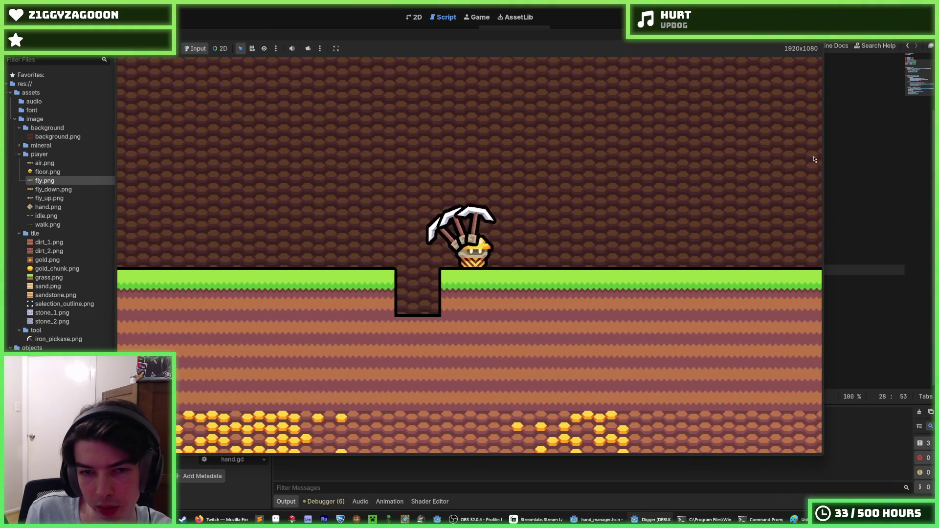
key("d")
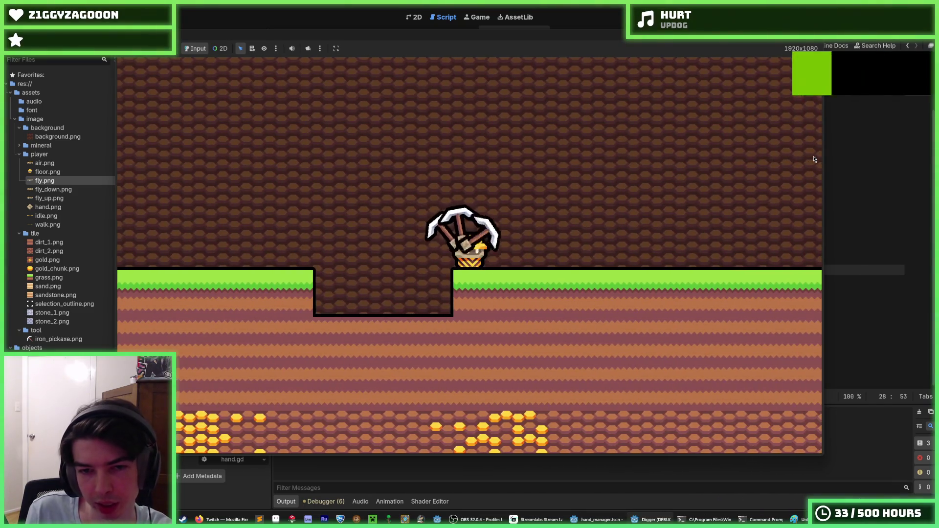
key("d")
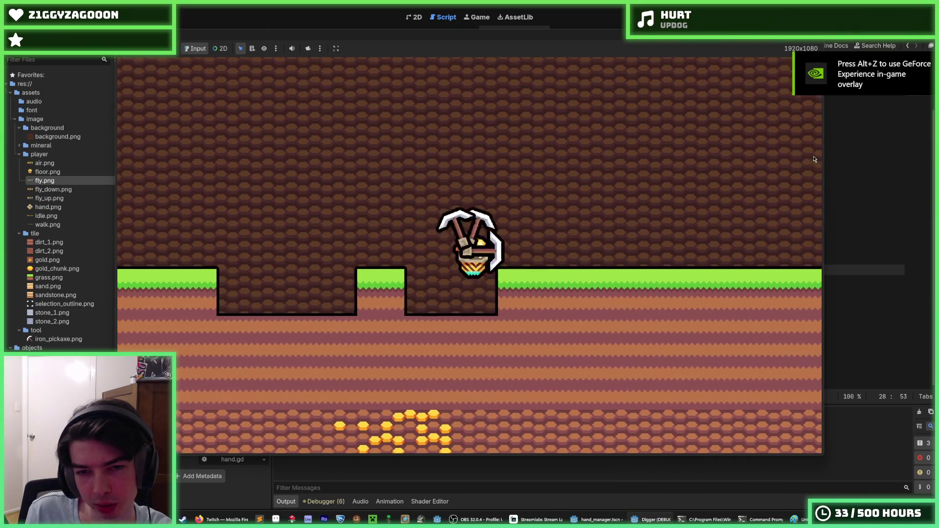
key("s")
key("s")
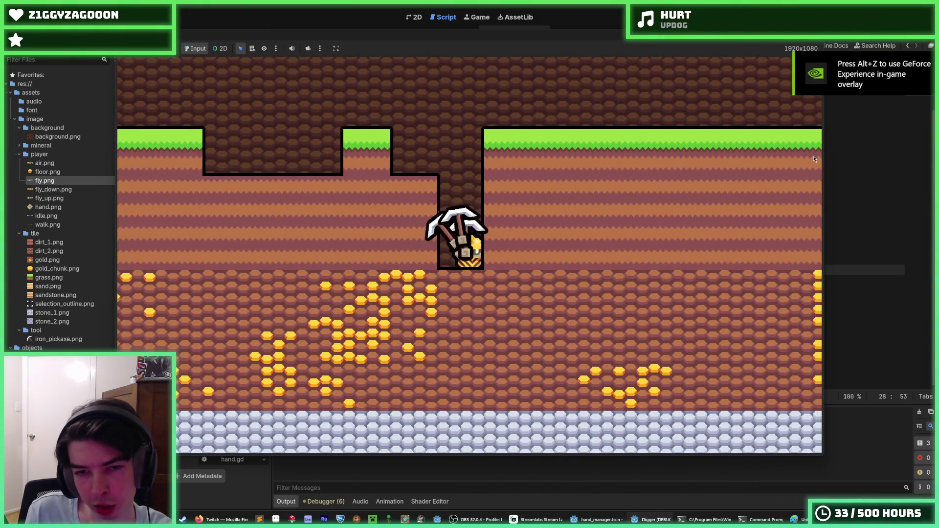
key("d")
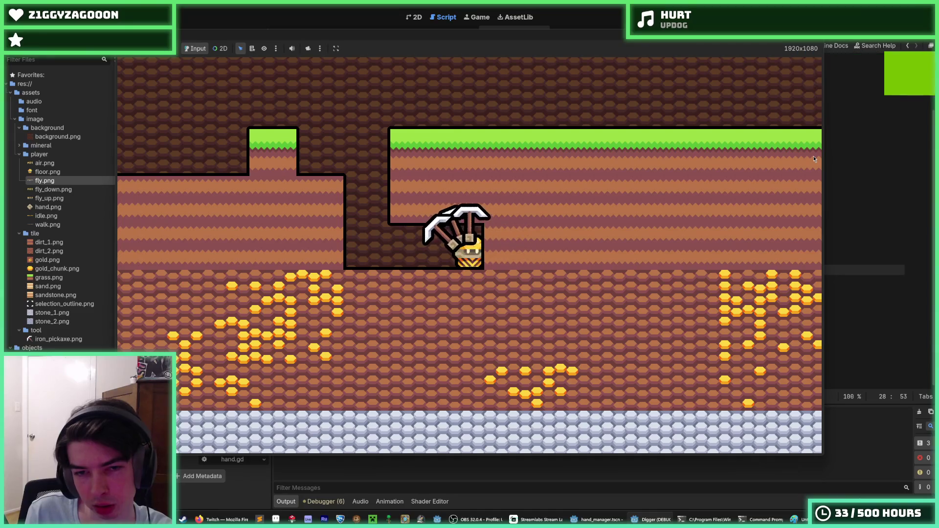
key("d")
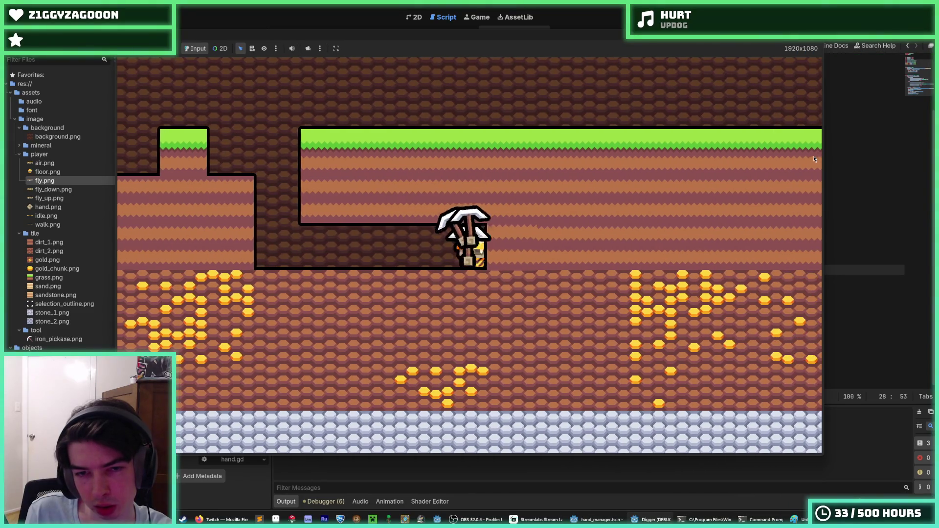
key("s")
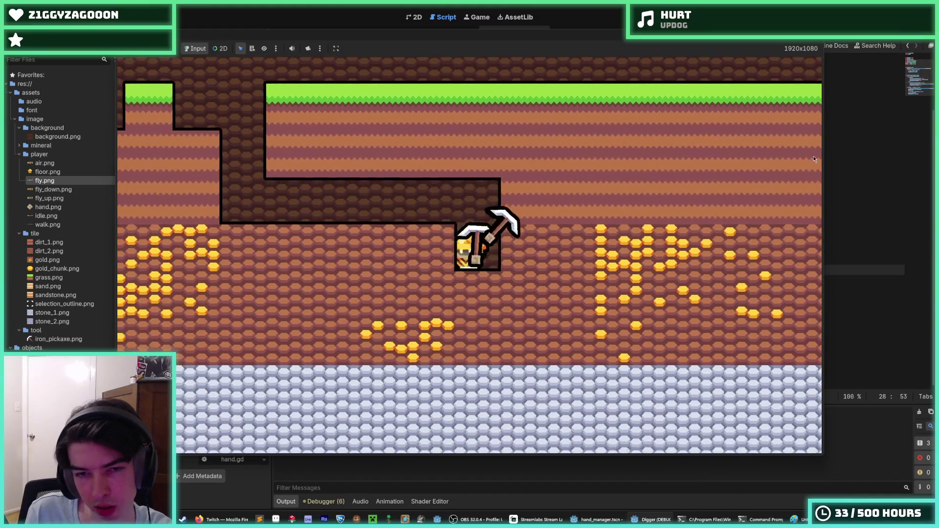
key("s")
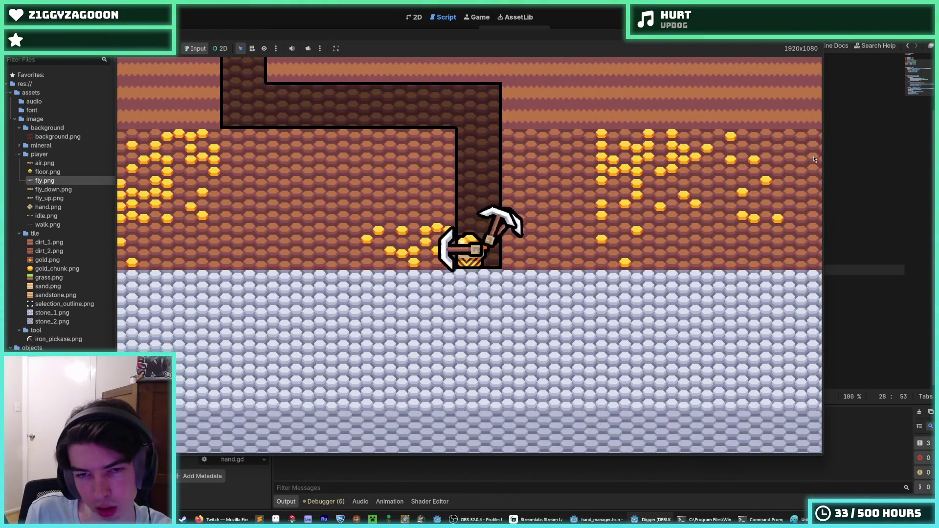
key("d")
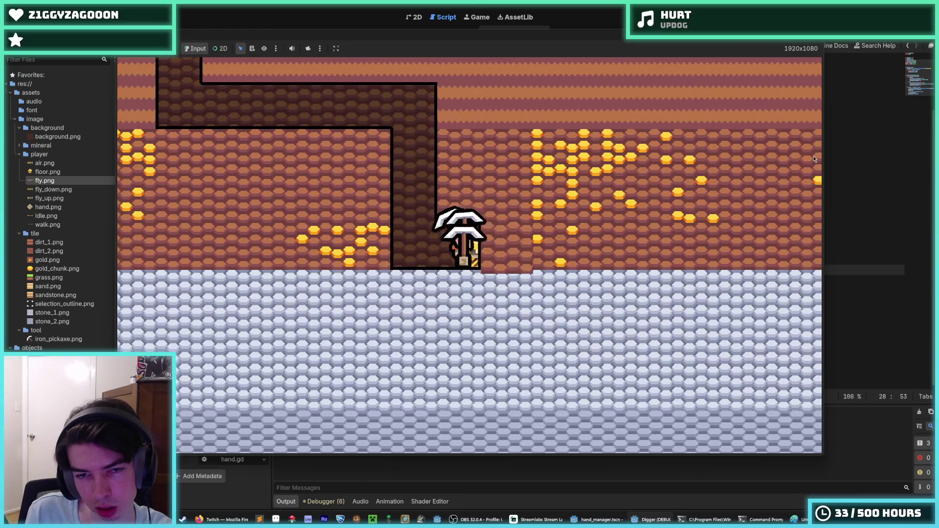
key("d")
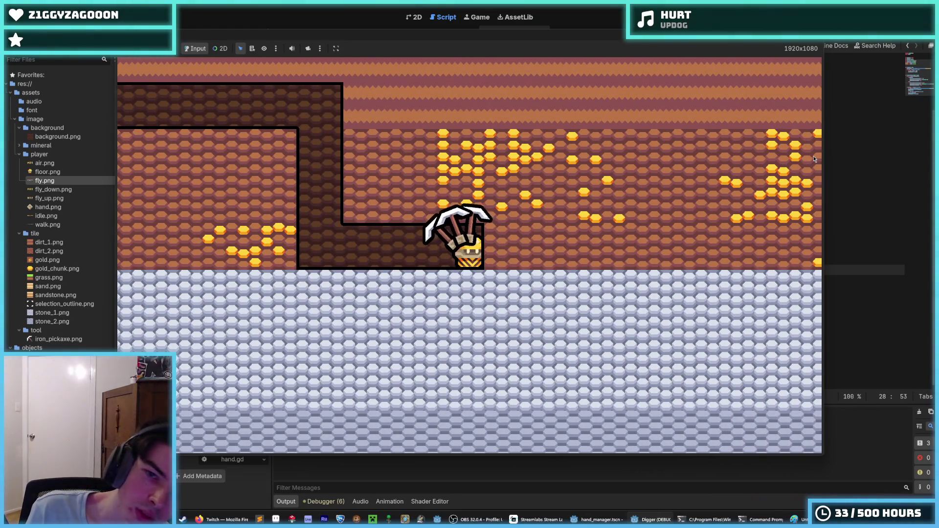
key("s")
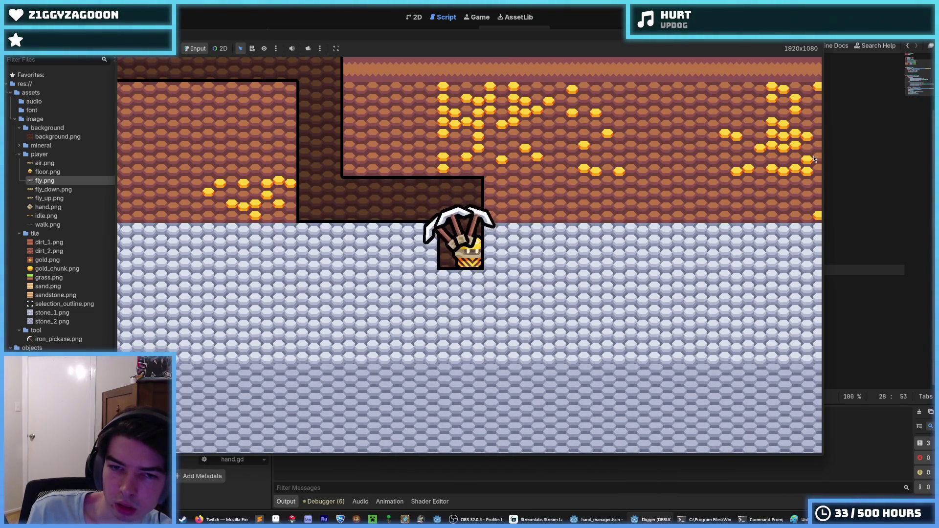
key("s")
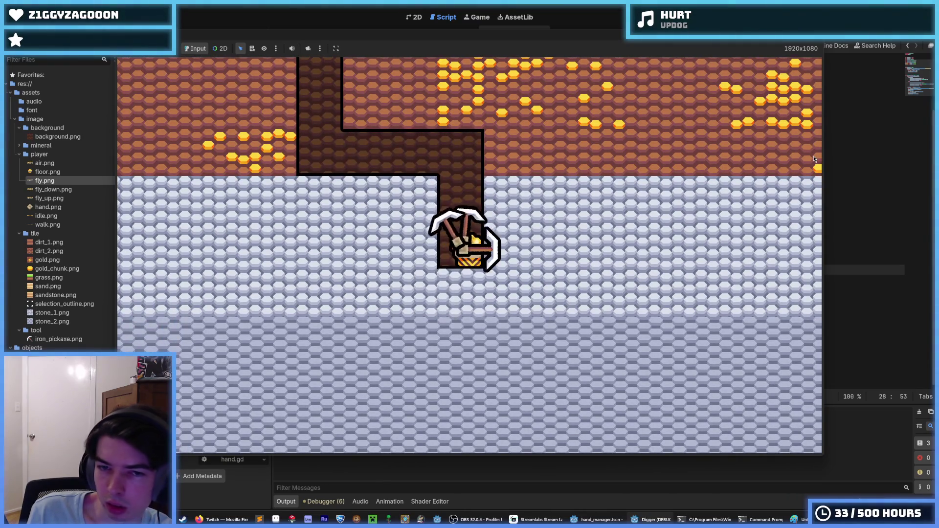
key("s")
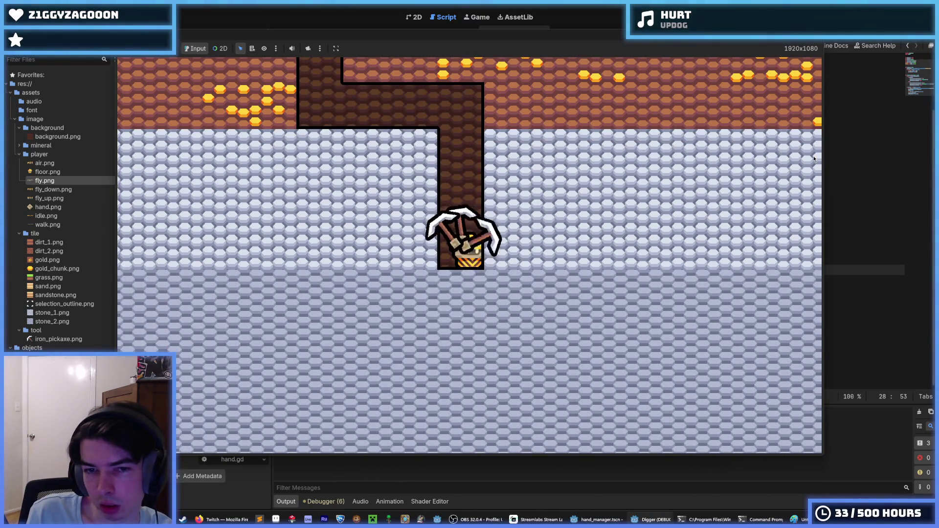
key("s")
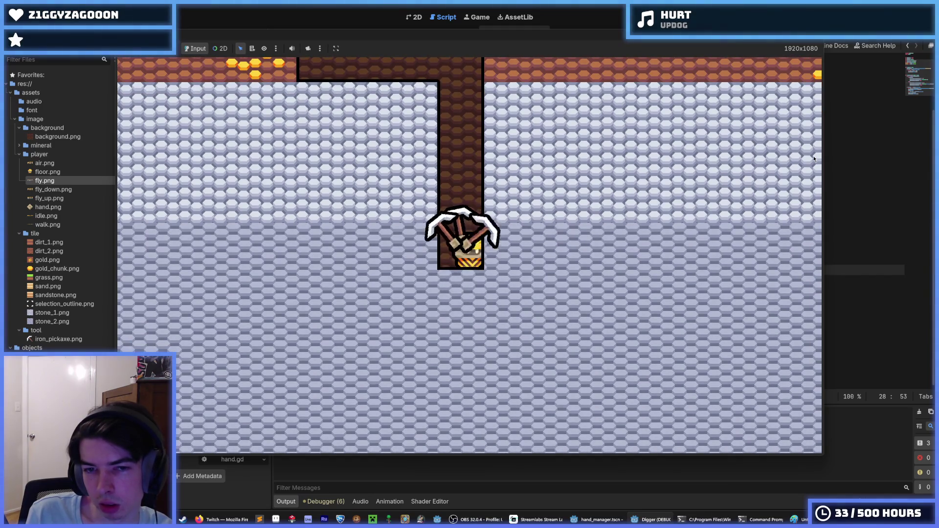
Fly back up the shaft, dig left and upward through the dirt, then stop the game
key("w")
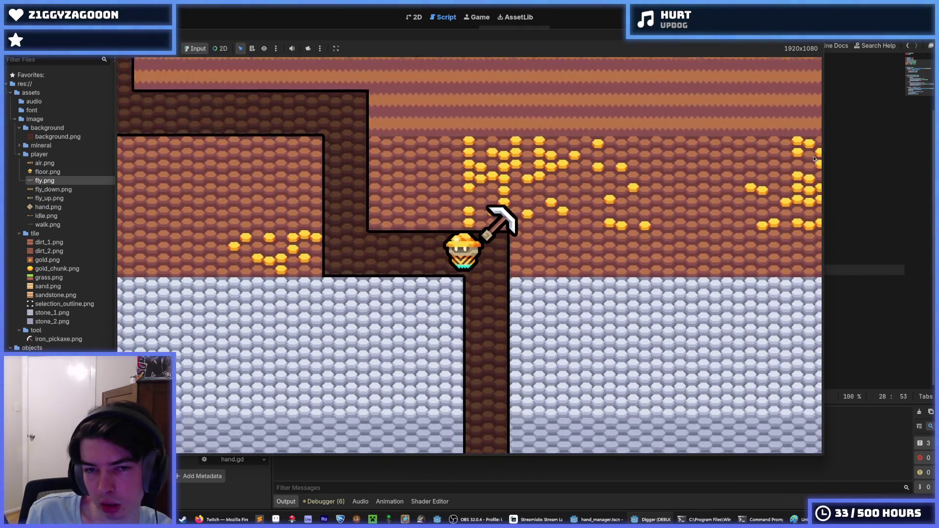
key("a")
key("a")
key("a")
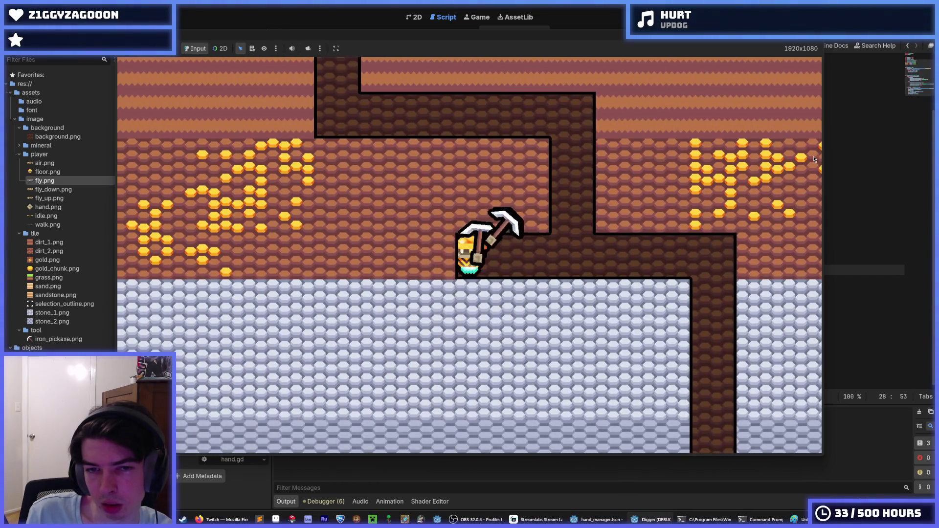
key("a")
key("a")
key("a")
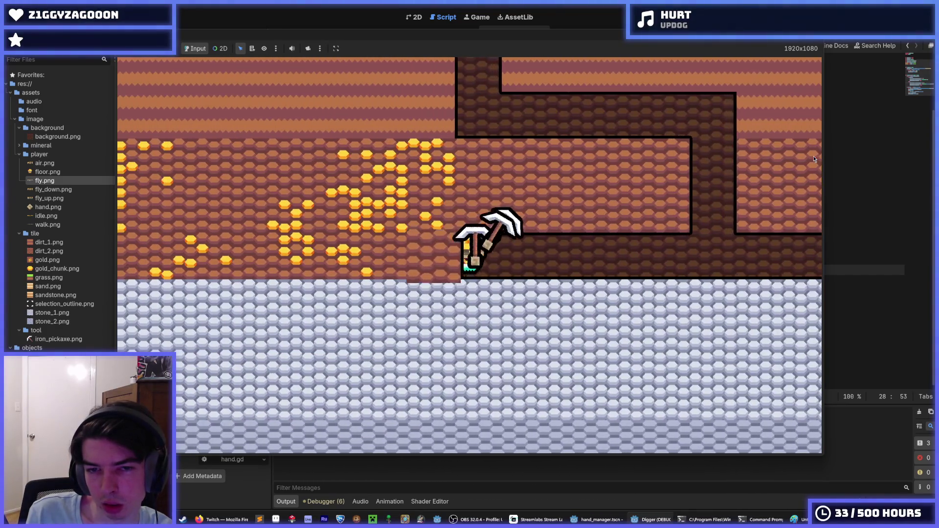
key("a")
key("w")
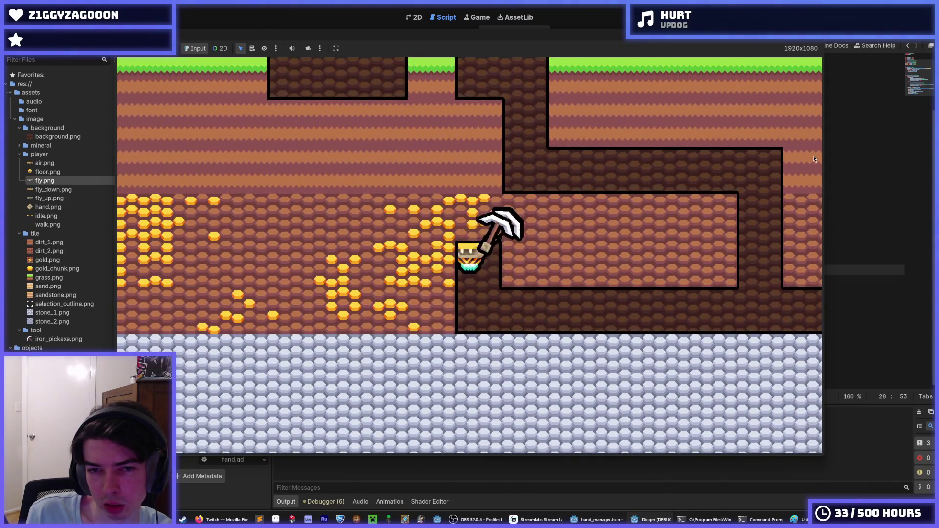
key("w")
key("w")
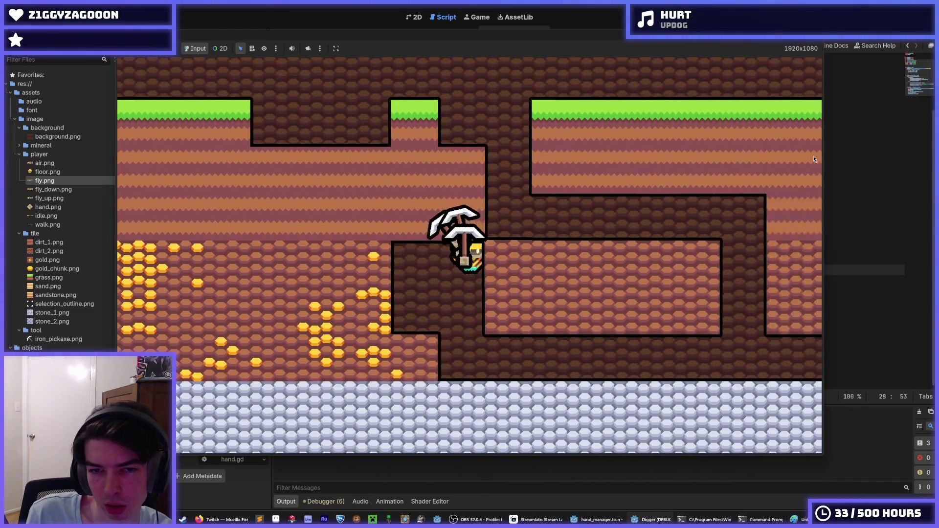
key("d")
key("F8")
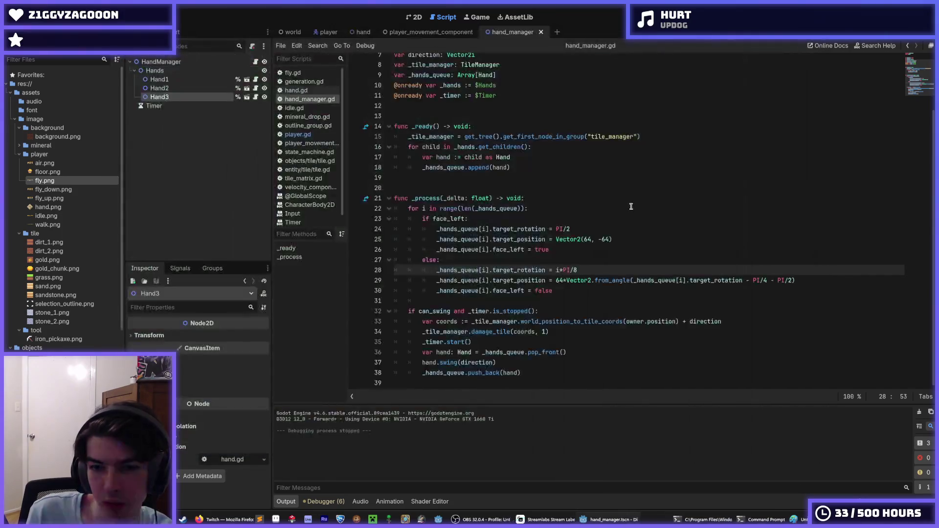
Move the angle-based target_position line out of the else branch so both facings use it
left_click_drag(815, 280, 556, 280)
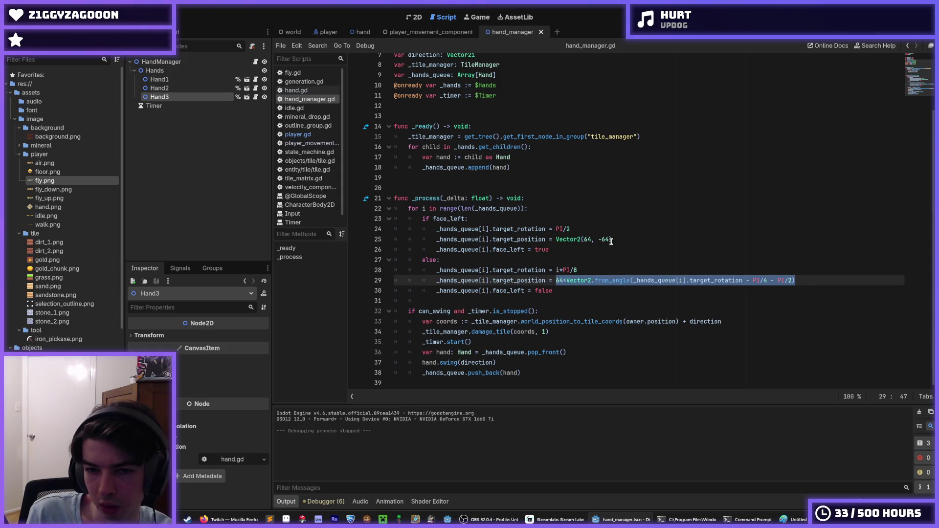
left_click_drag(623, 238, 556, 239)
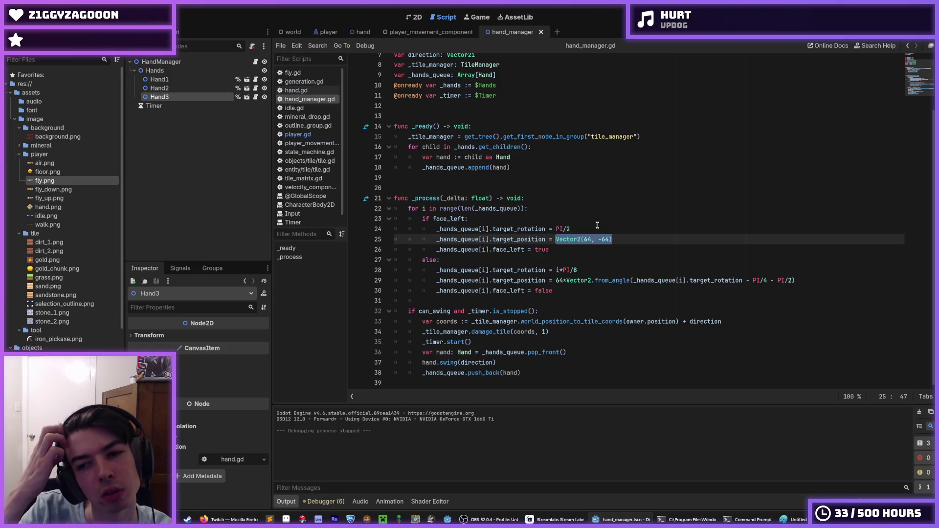
key("Down")
key("Down")
key("Down")
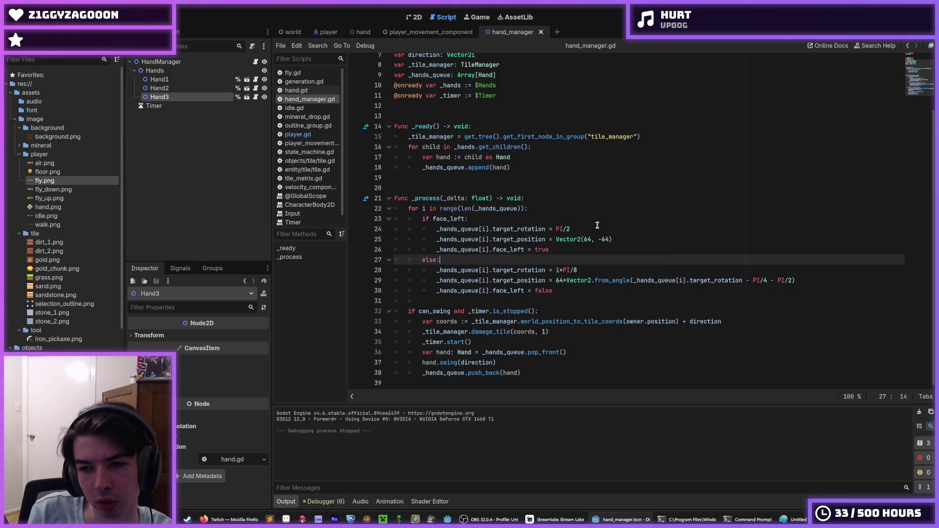
key("alt+Down")
key("shift+Tab")
key("Up")
key("Up")
key("Up")
key("Up")
Delete the fixed Vector2(64, -64) offset line, save, and launch the game
key("End")
key("shift+Up")
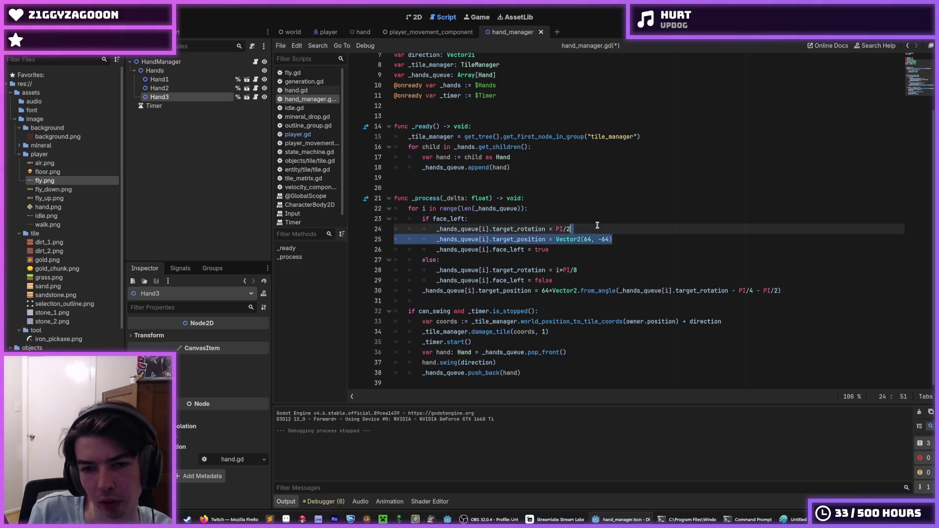
key("BackSpace")
key("ctrl+s")
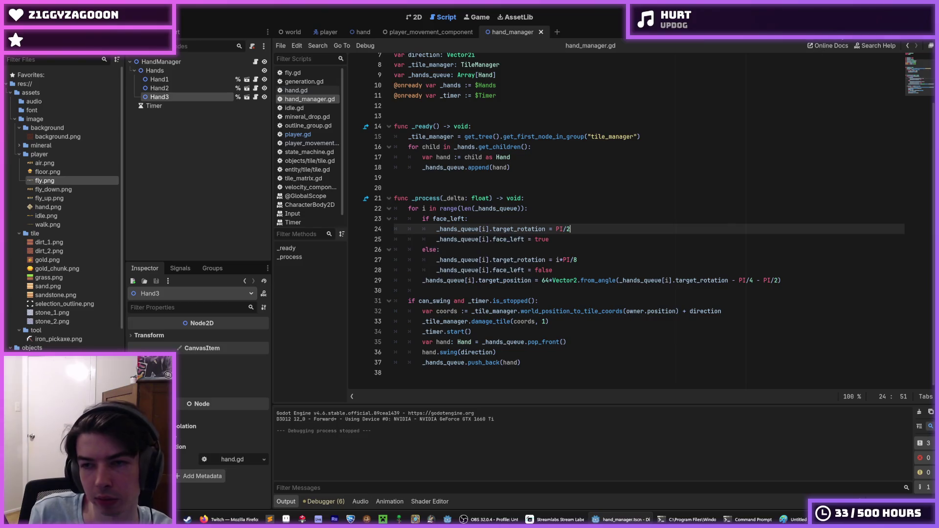
key("F5")
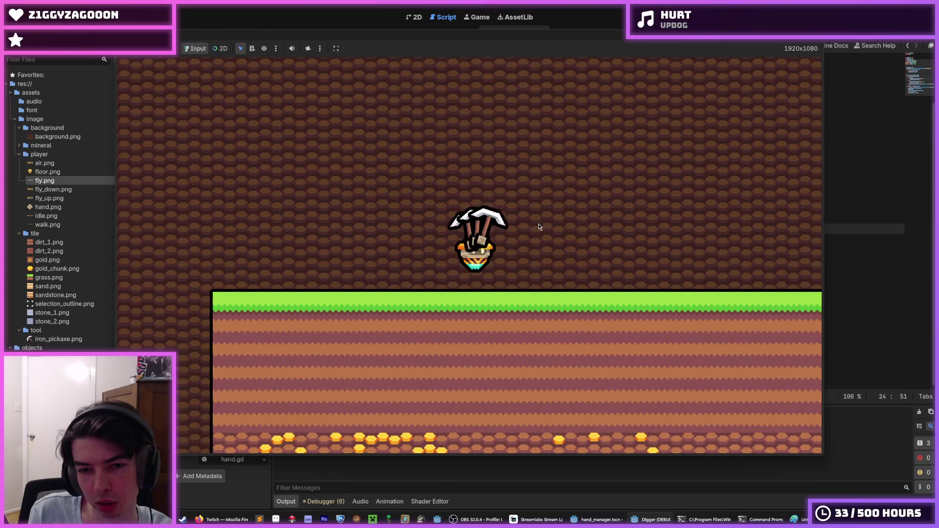
Dig under the miner, step right, dig two more tiles down, then stop the game
key("s")
key("d")
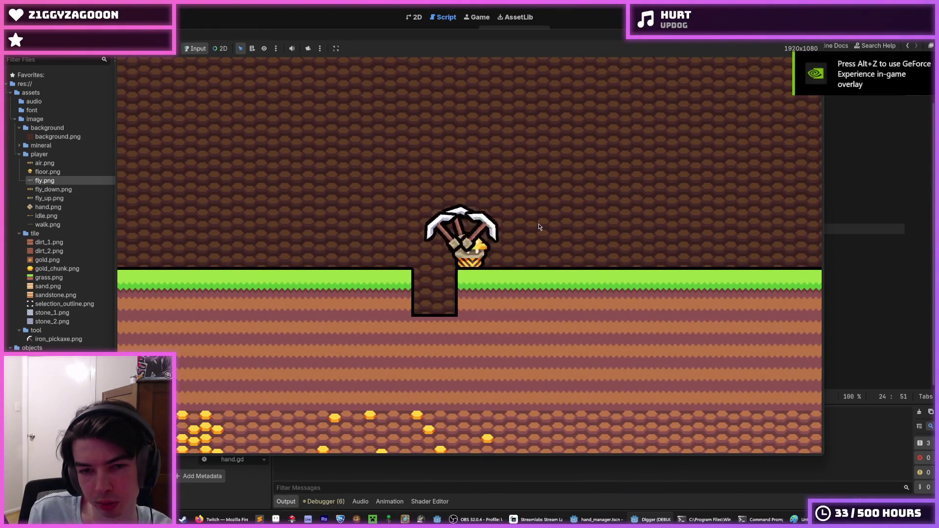
key("s")
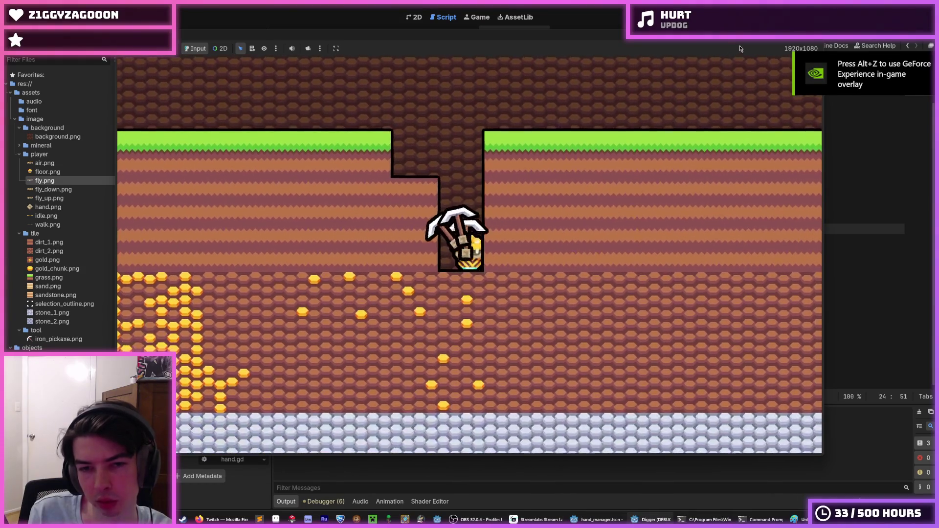
key("s")
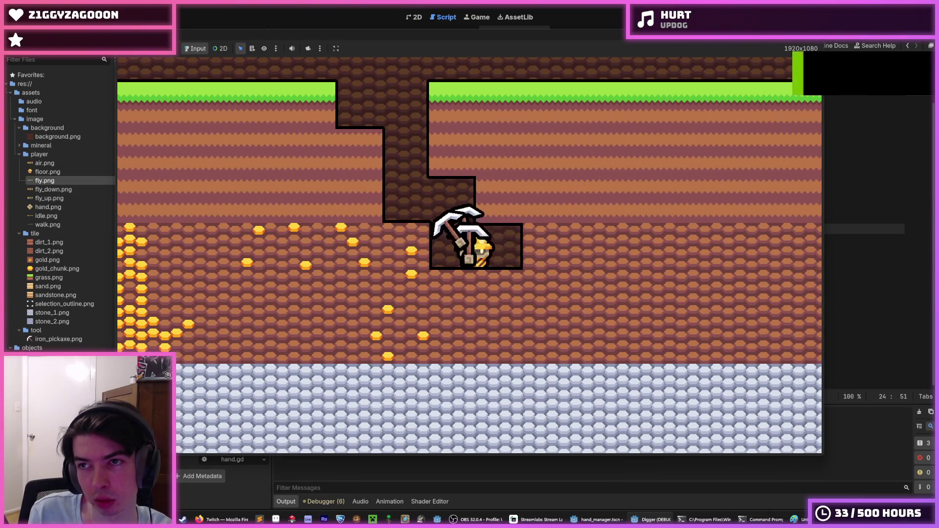
key("F8")
left_click(576, 239)
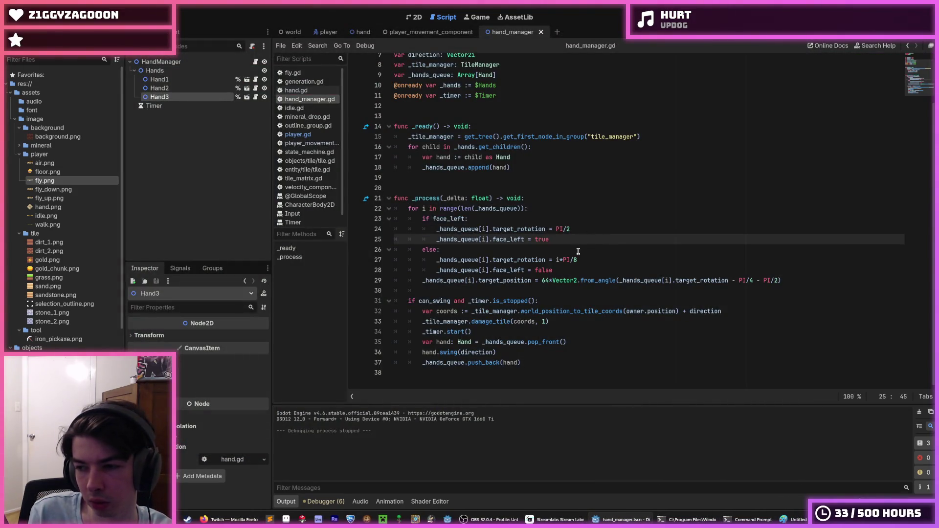
Change line 24's rotation to PI/2 - i*PI/8, save, and run the game
left_click(560, 260)
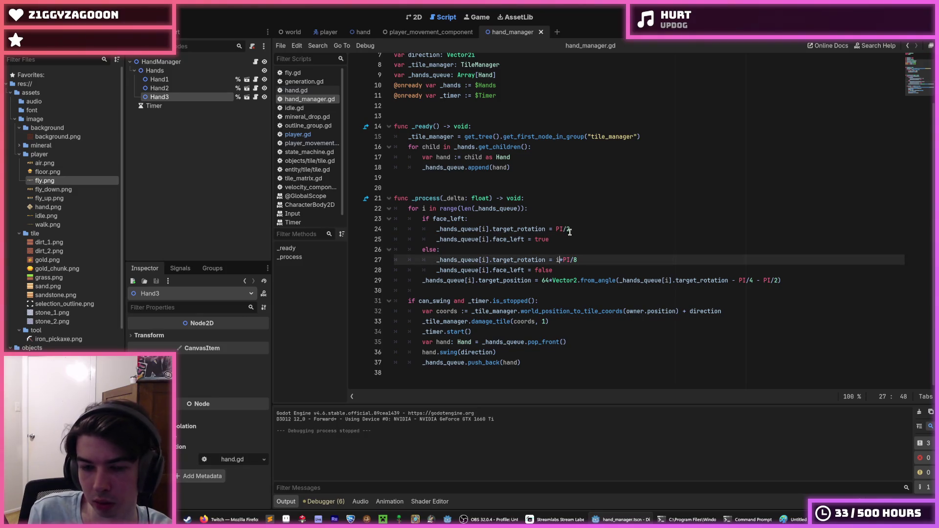
left_click(575, 228)
type("+")
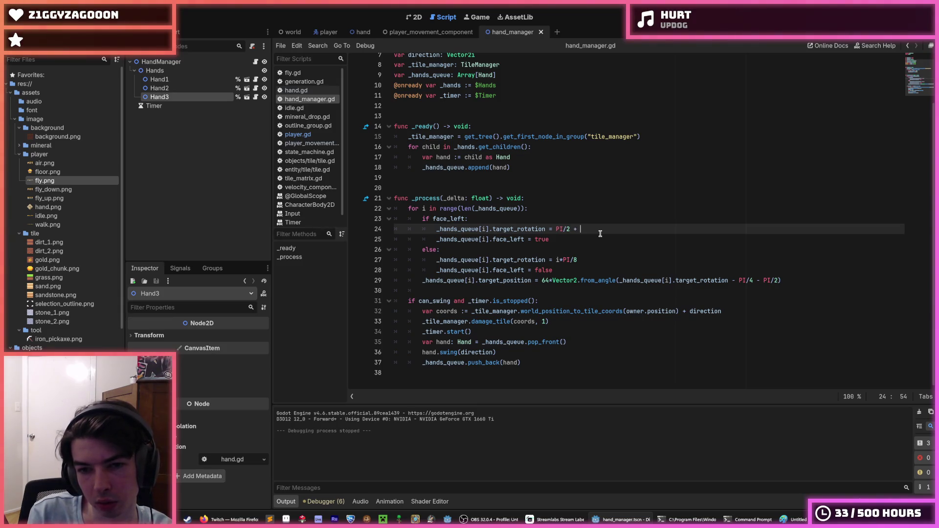
key("Down")
key("Down")
key("Down")
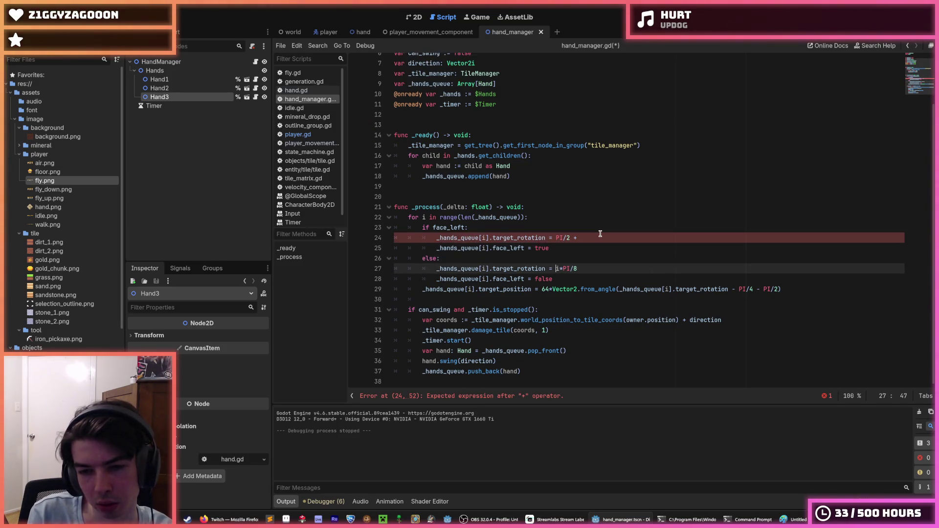
key("Up")
key("Up")
key("Up")
key("End")
type("*PI/")
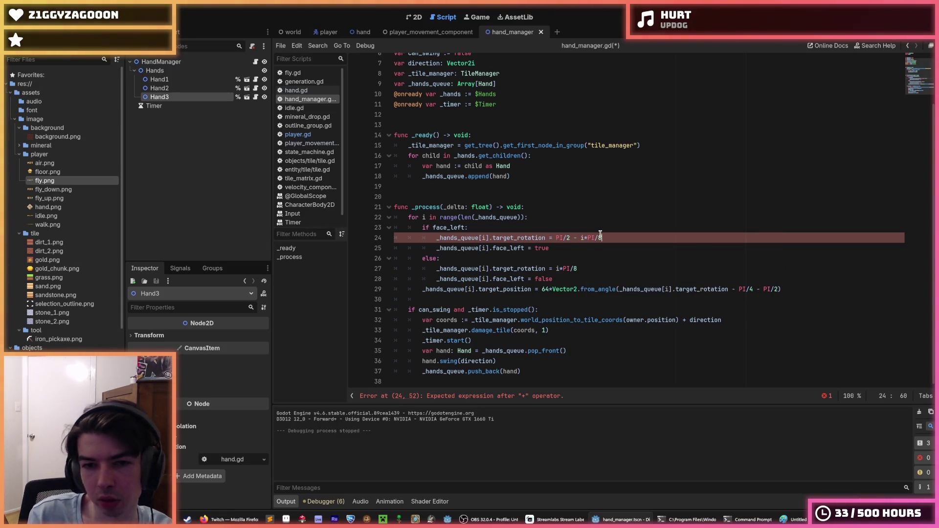
type("8")
key("ctrl+s")
key("F5")
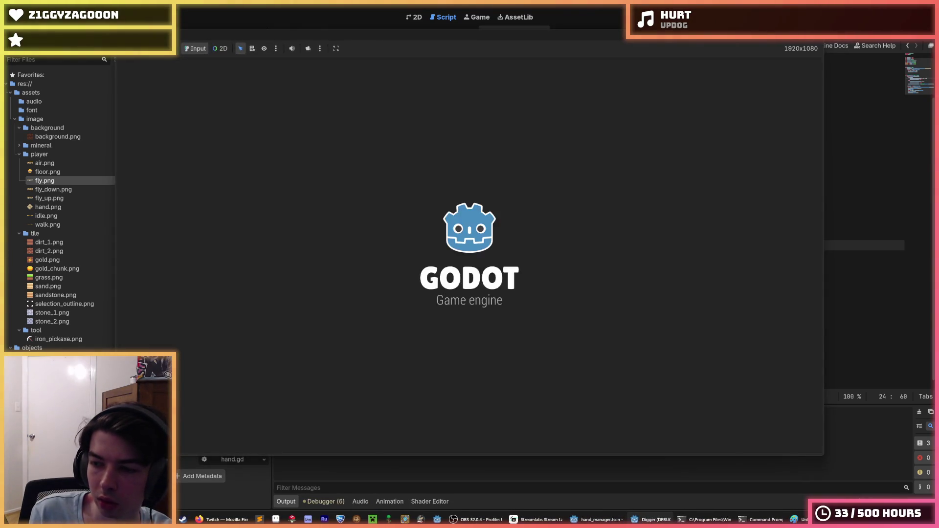
Dig a pit with the fanned pickaxe hands, stop the game, and place the caret before i*PI/8 on line 24
key("w")
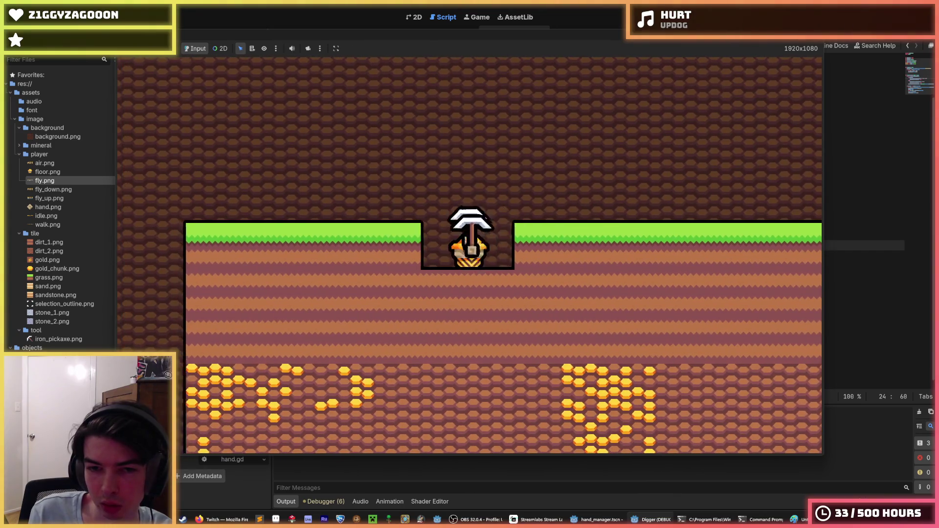
key("a")
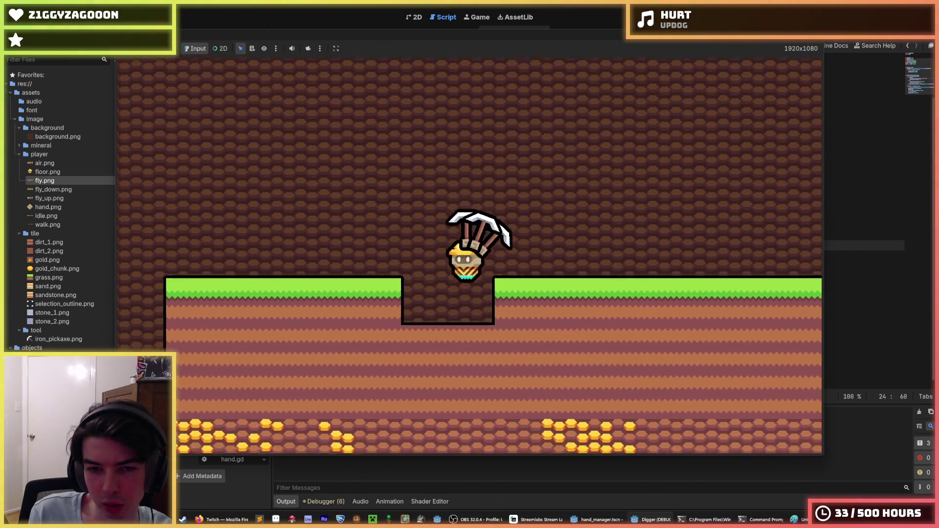
key("d")
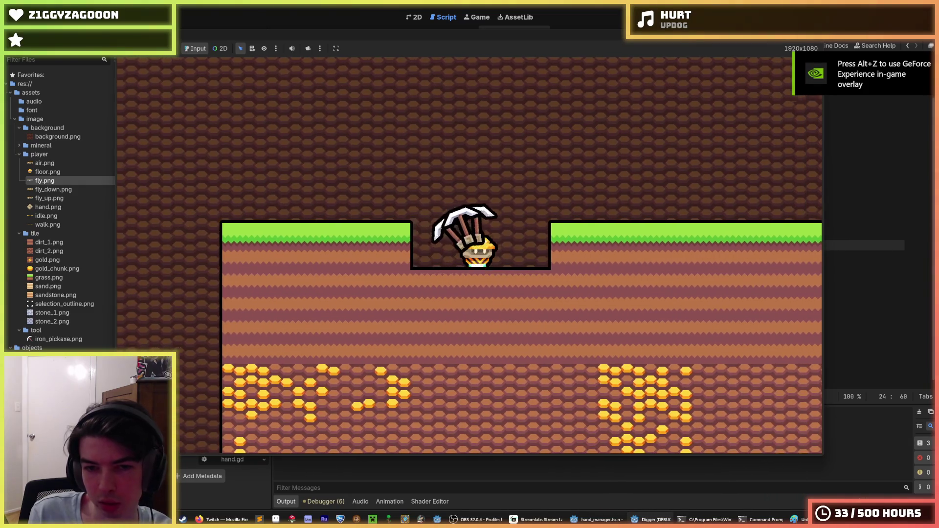
key("s")
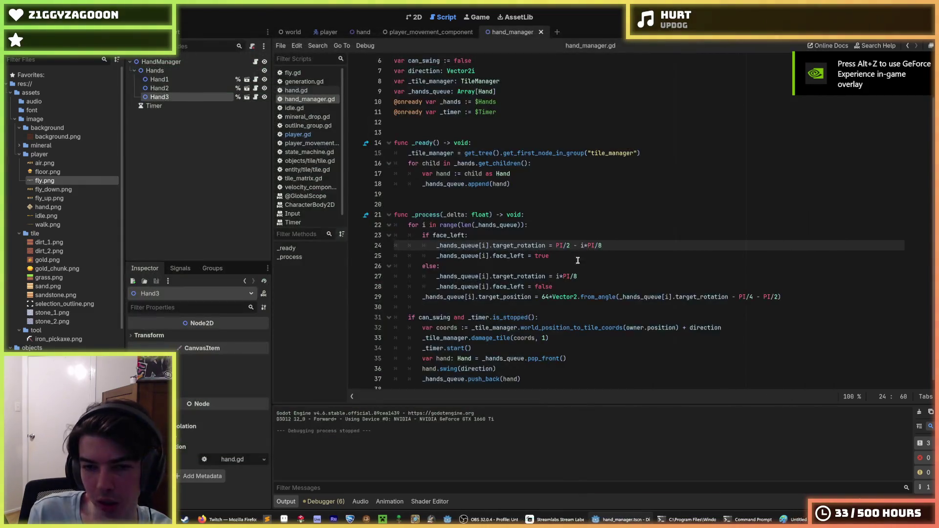
left_click(579, 246)
key("Left")
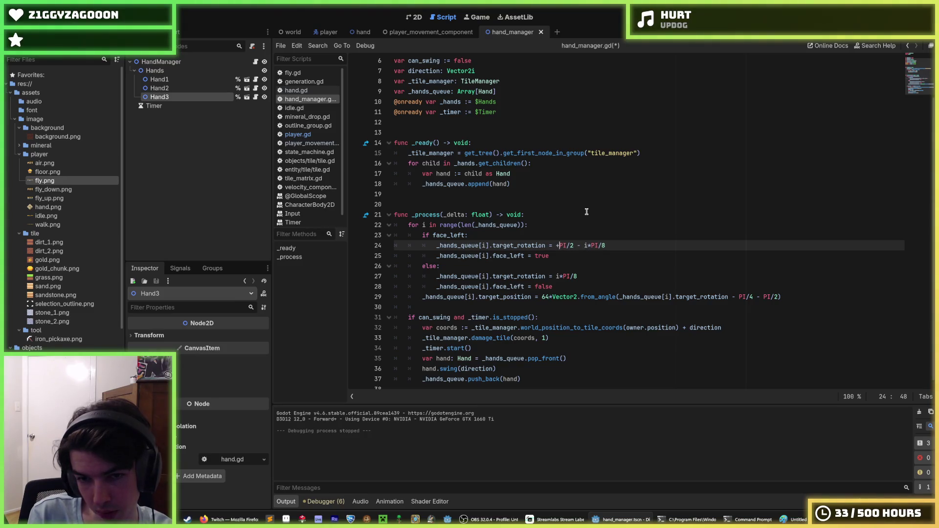
Edit the rotation offsets on lines 24 and 27, then relaunch the game and dig briefly
type("PI/2")
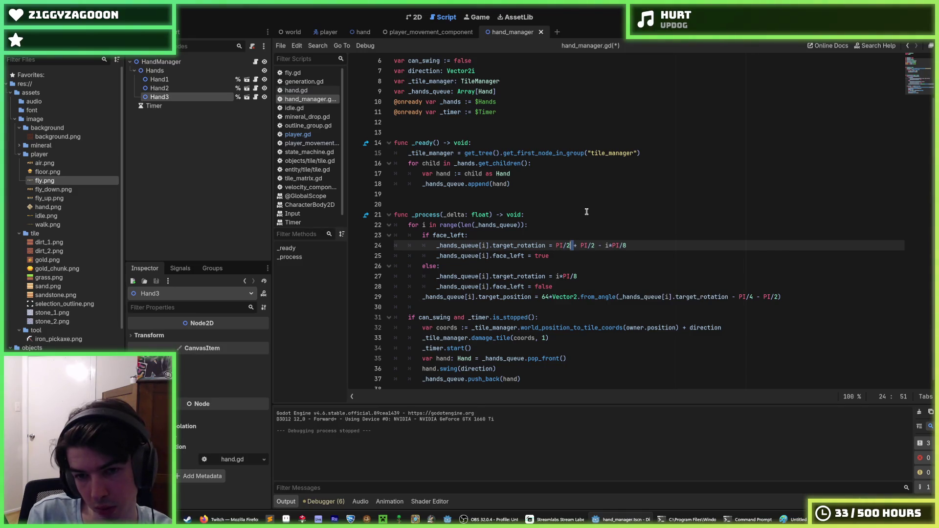
key("Down")
key("Down")
key("Down")
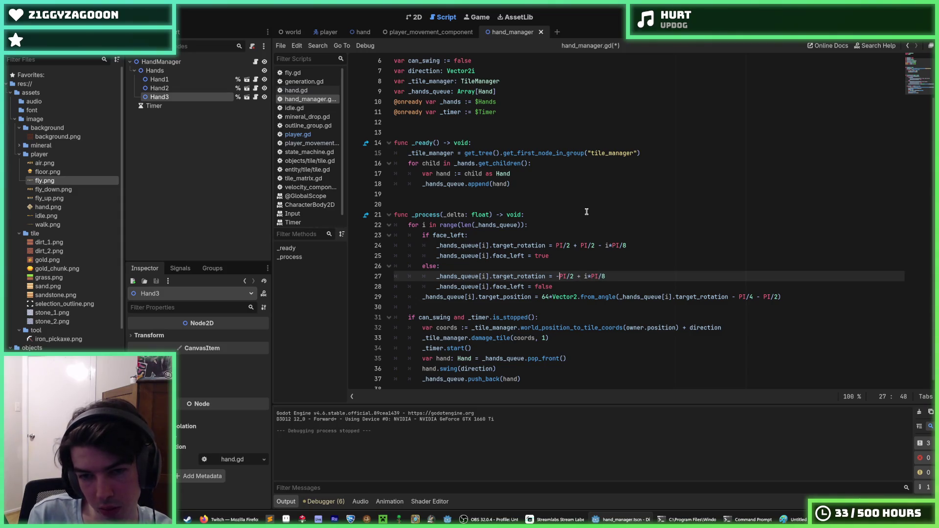
key("F5")
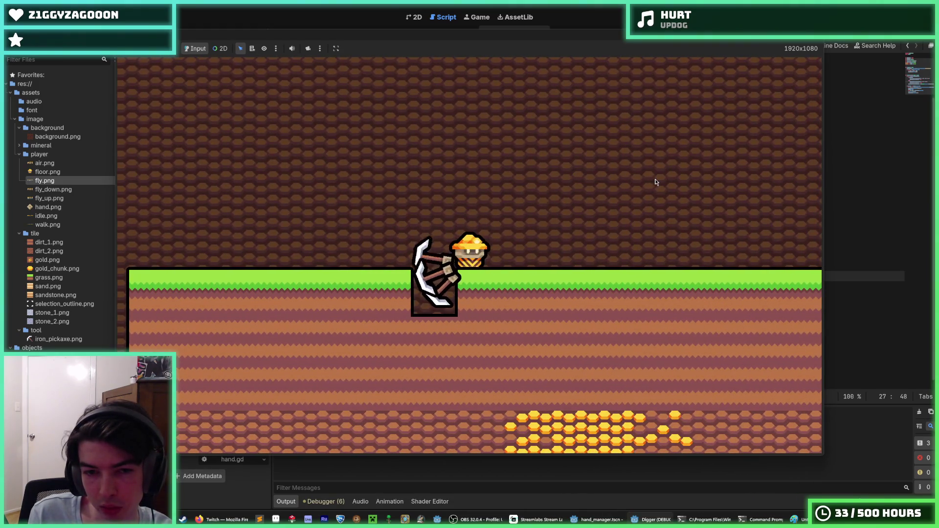
key("a")
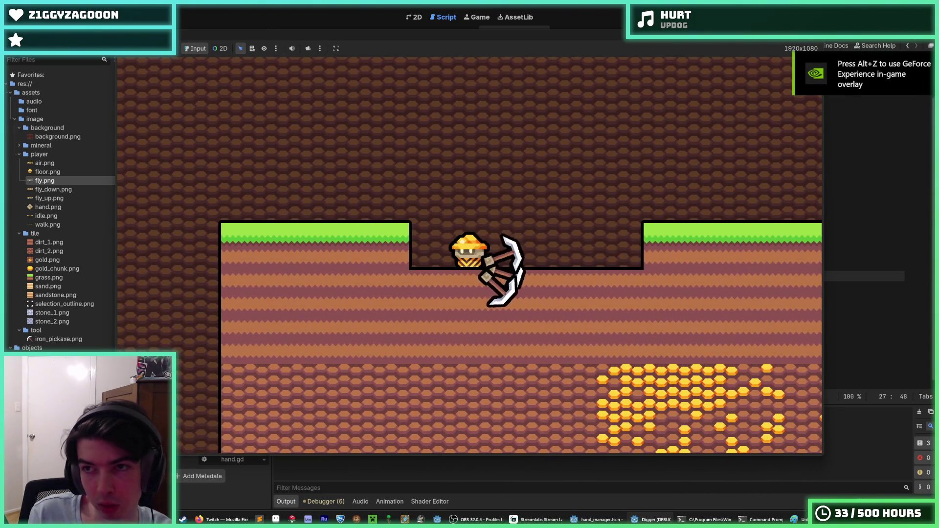
key("F8")
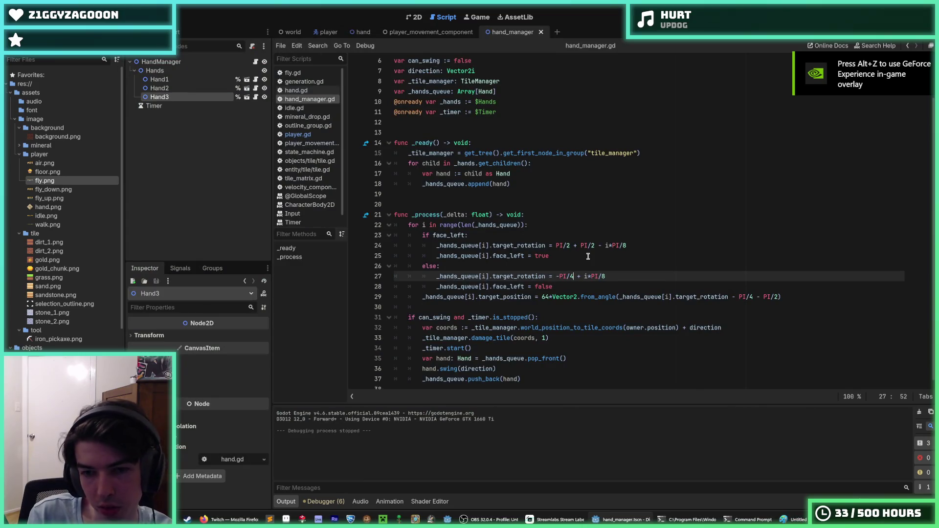
Change line 24's leading PI/2 to PI/4 and relaunch the game to watch the miner tunnel
key("Up")
key("Up")
key("Up")
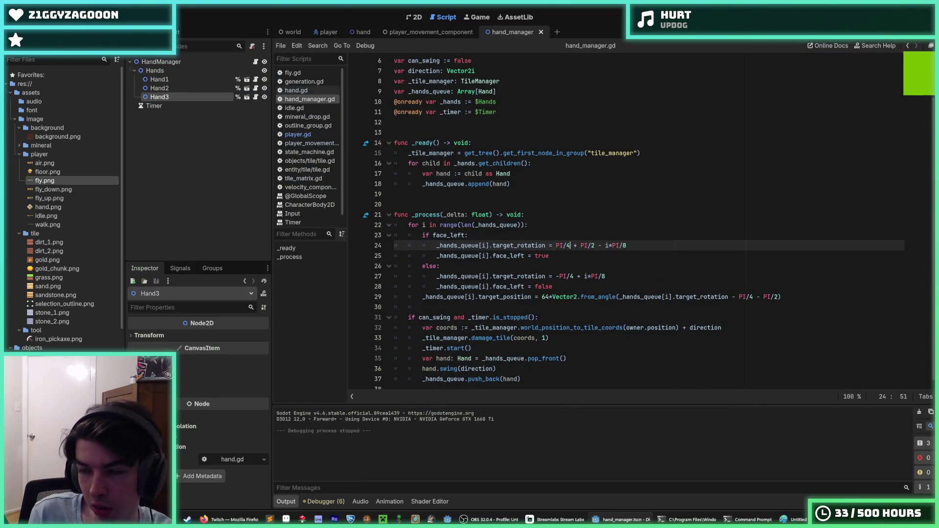
key("F5")
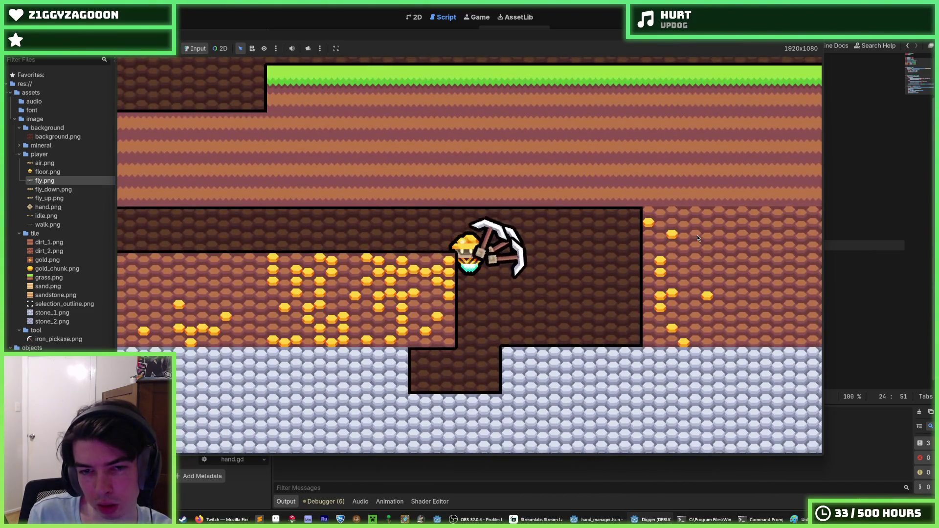
Stop the game and change the hand angle step from i*PI/8 to i*PI/16 on lines 24 and 27
key("F8")
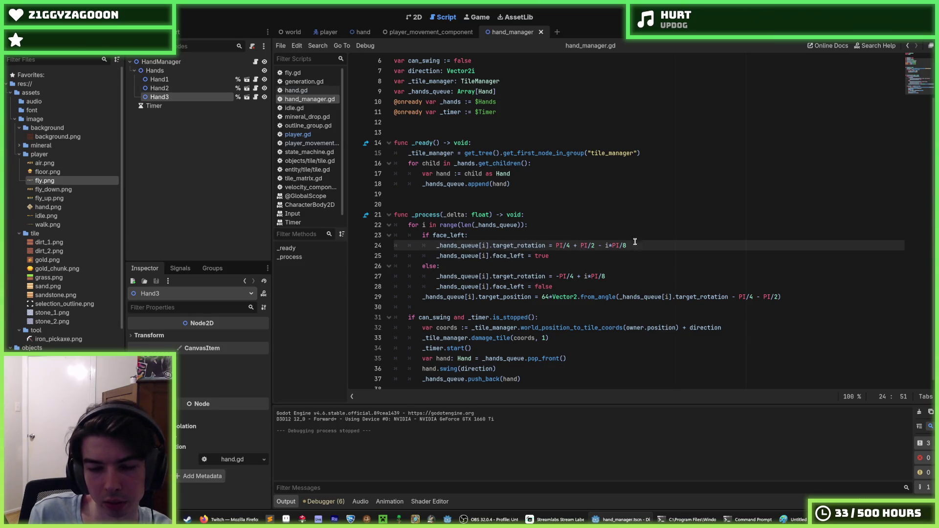
type("6")
double_click(603, 277)
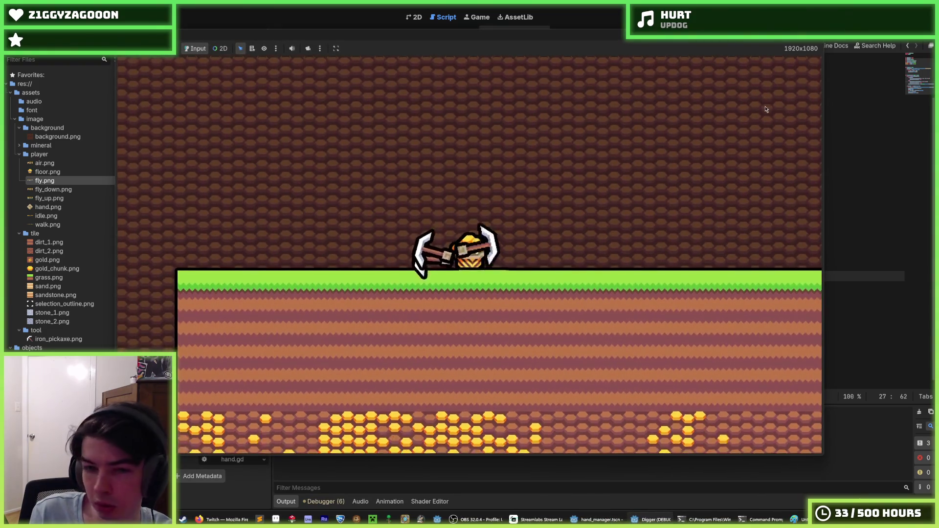
Dig a shaft from the grass down to the stone layer, then climb and cut into the gold layer
key("s")
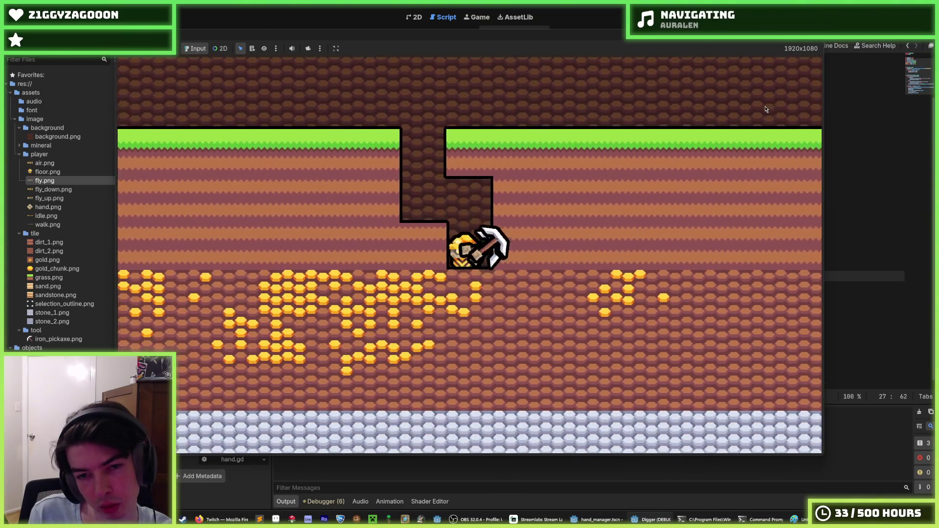
key("s")
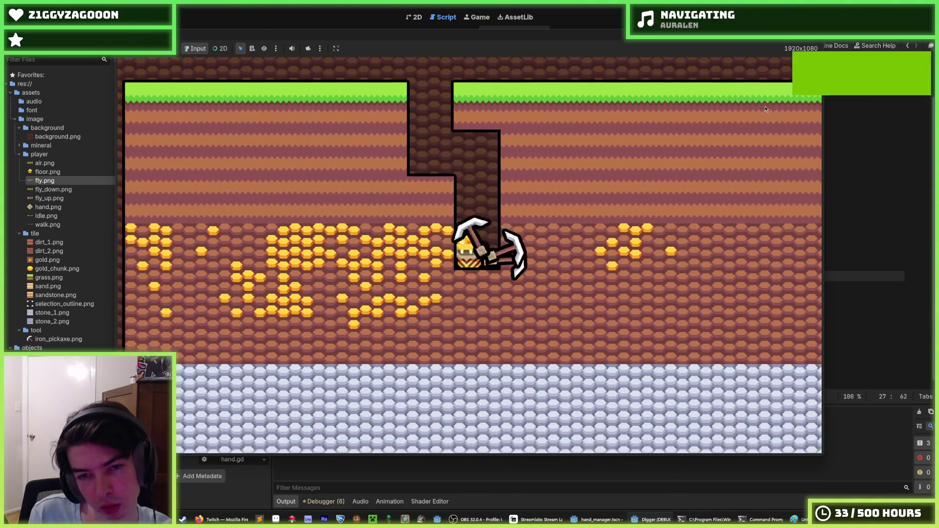
key("a")
key("s")
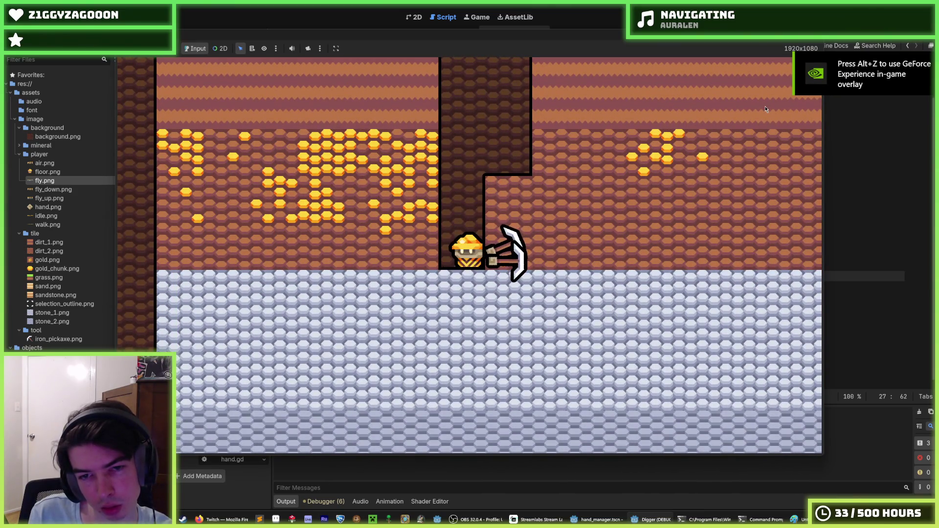
key("a")
key("w")
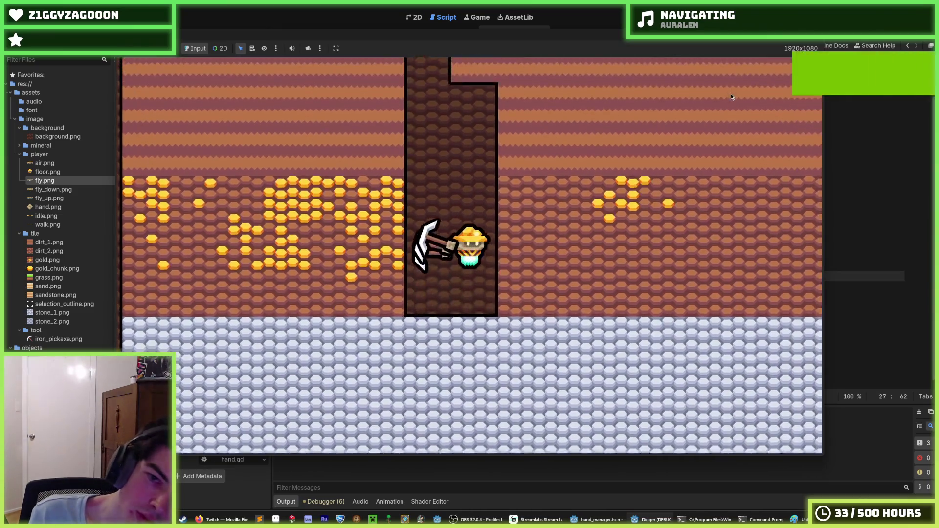
key("d")
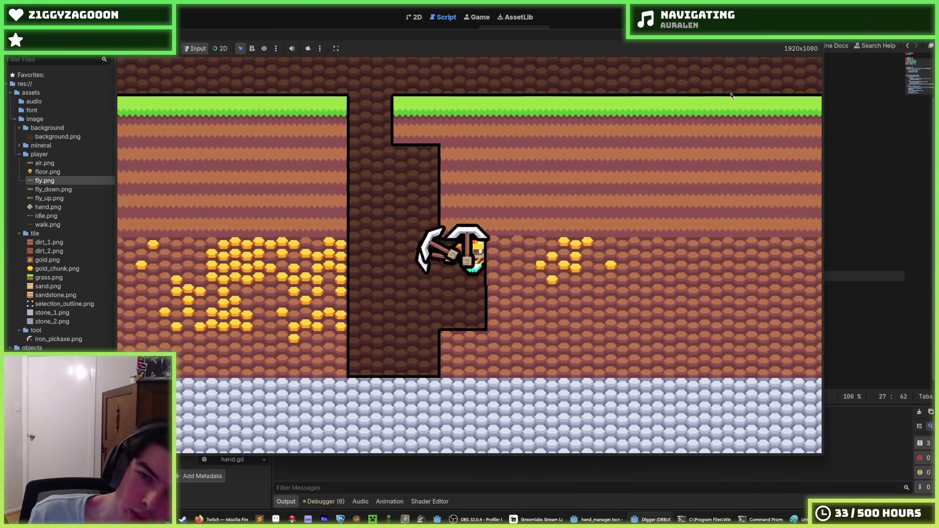
key("s")
key("d")
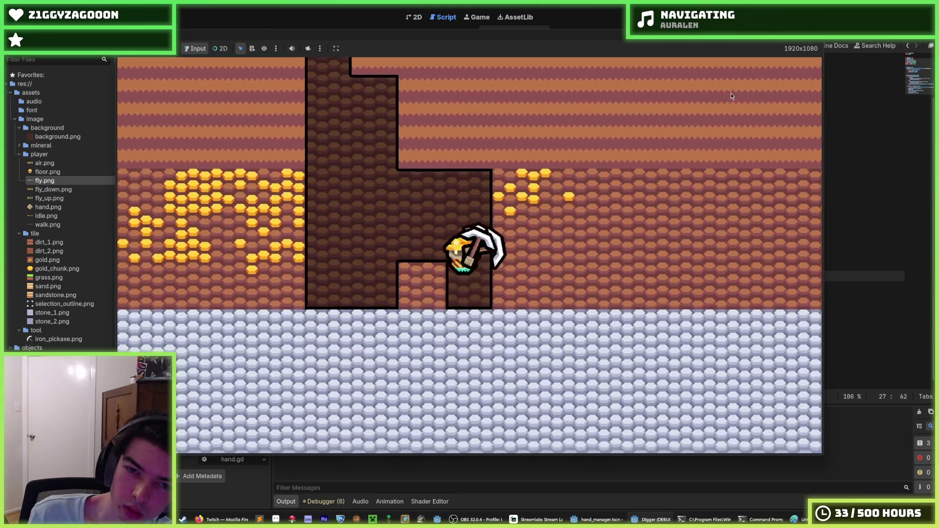
Tunnel right through the dirt into the gold seam, then stop the game
key("a")
key("d")
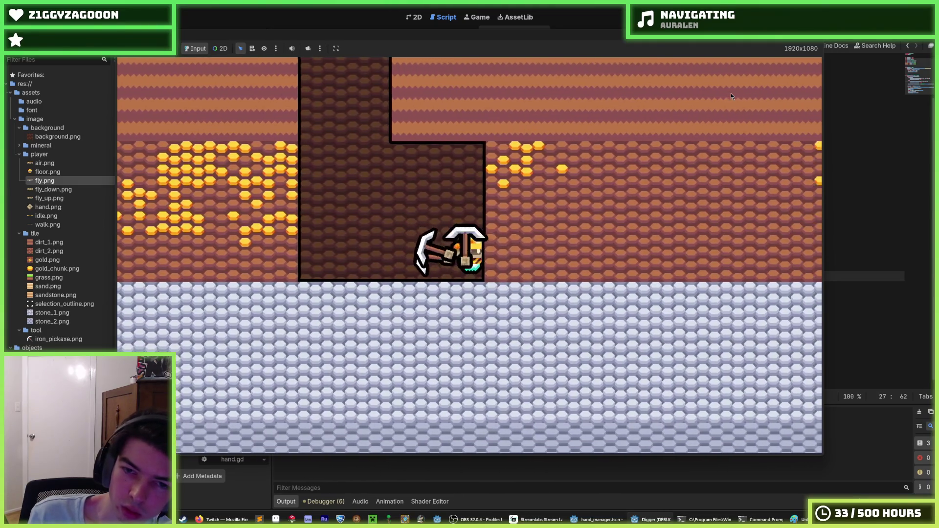
key("w")
key("w")
key("a")
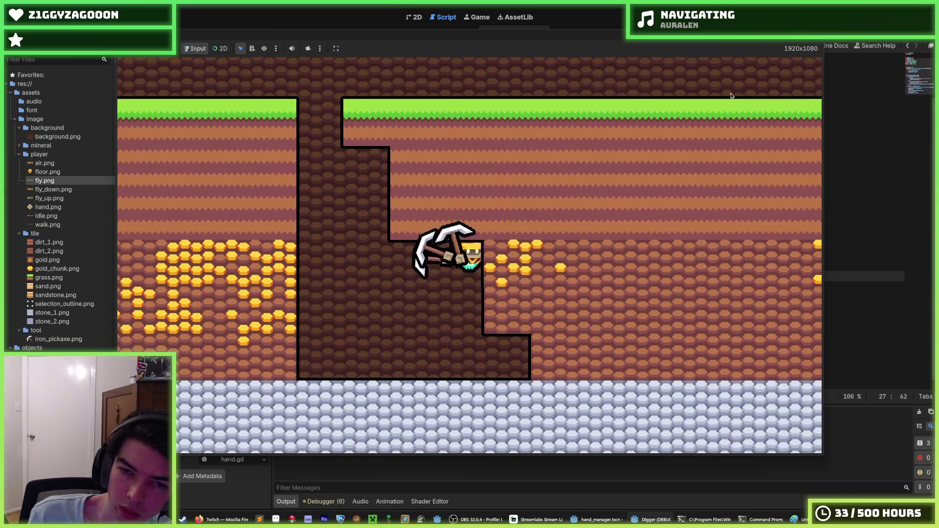
key("d")
key("s")
key("s")
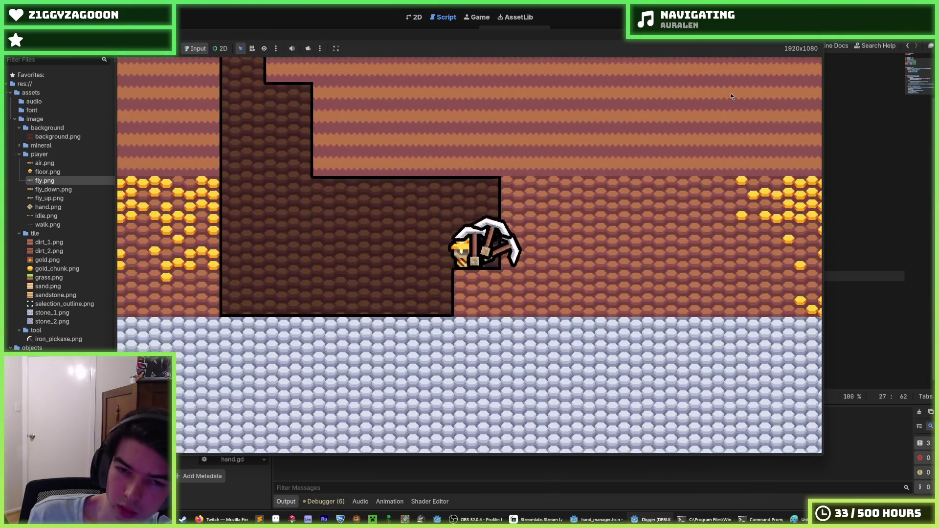
key("d")
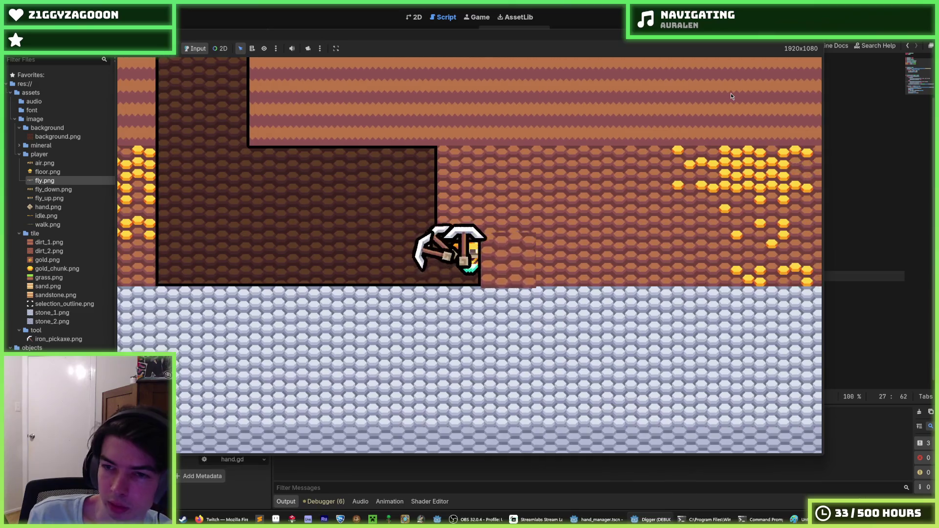
key("d")
key("w")
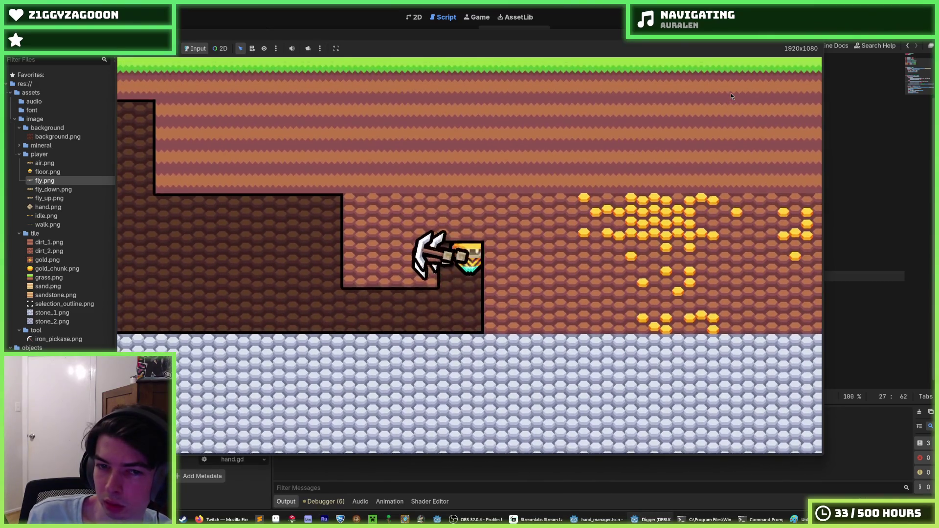
key("d")
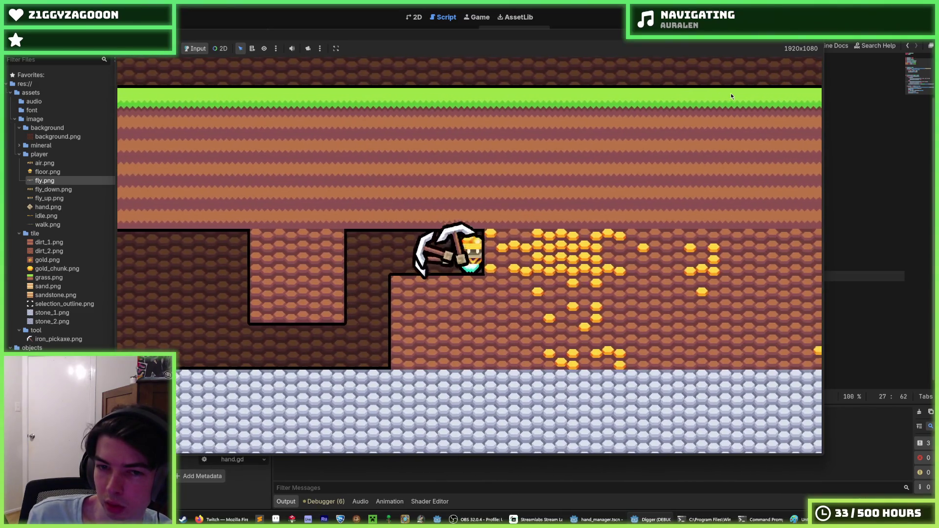
key("d")
key("F8")
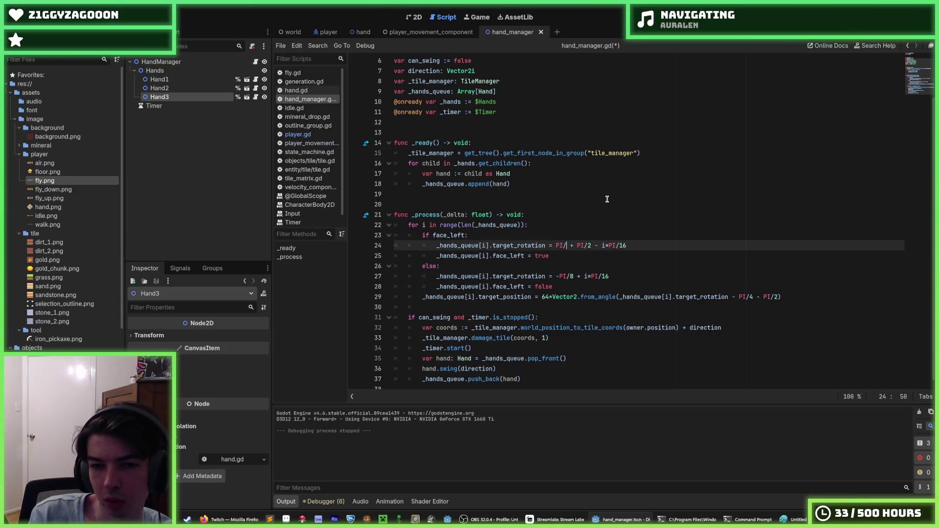
Relaunch the game, widen the hole, and dig a shaft down into the gold layer
key("F5")
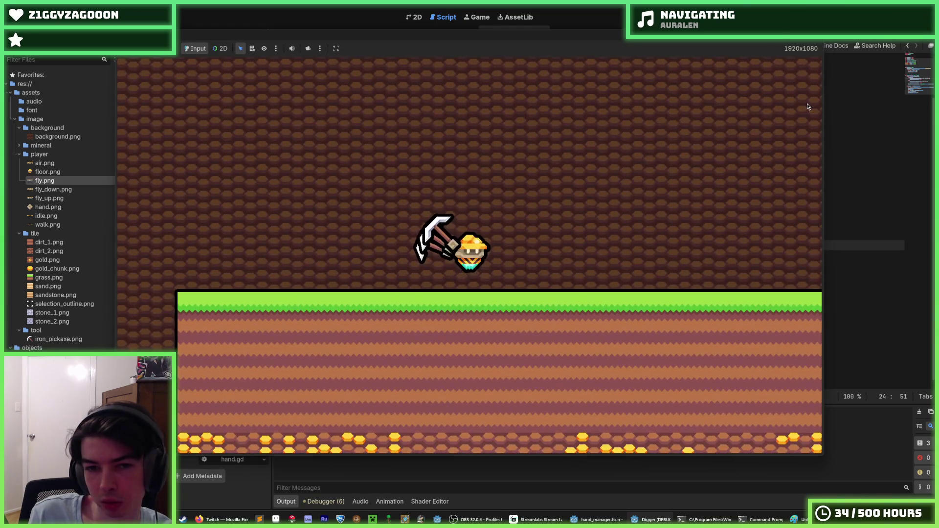
key("a")
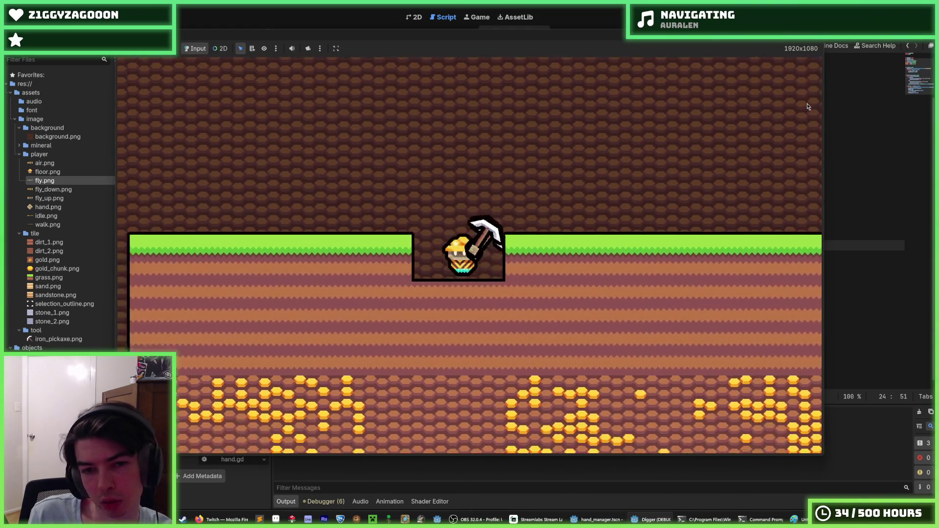
key("d")
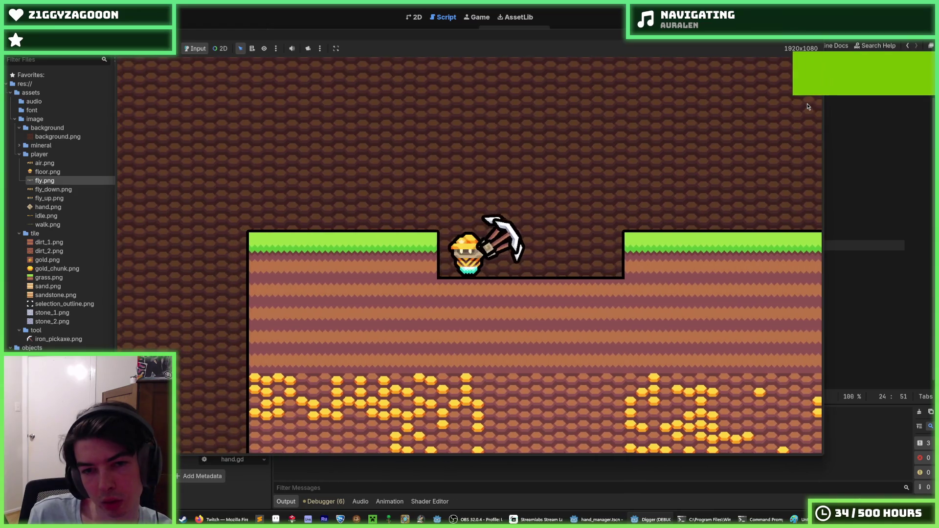
key("a")
key("d")
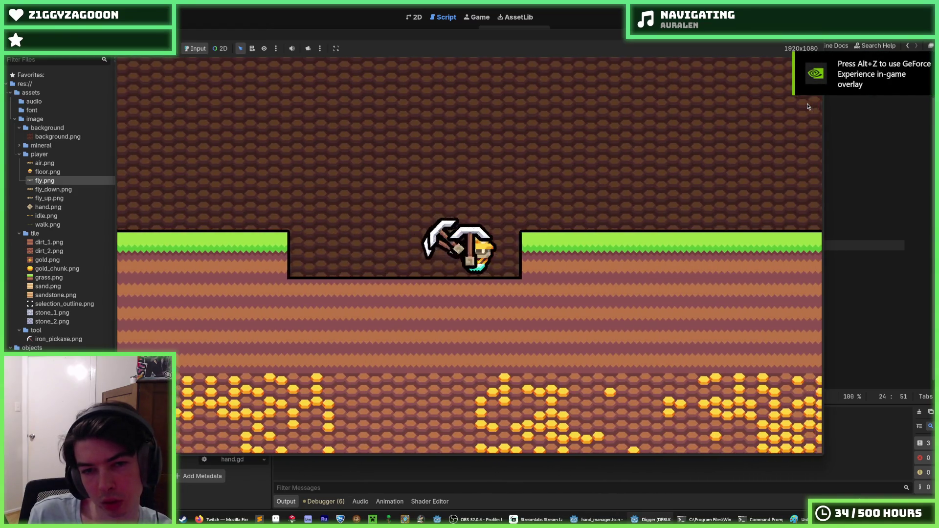
key("d")
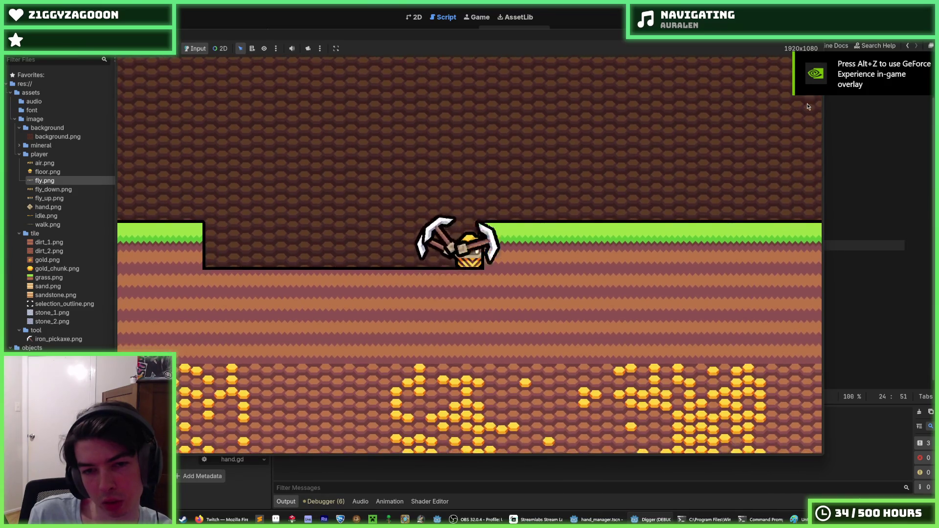
key("s")
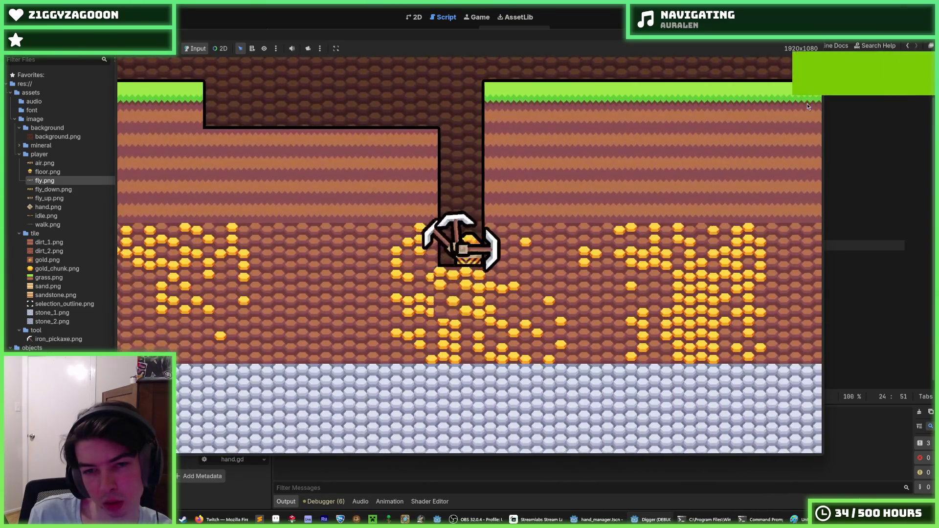
key("s")
key("a")
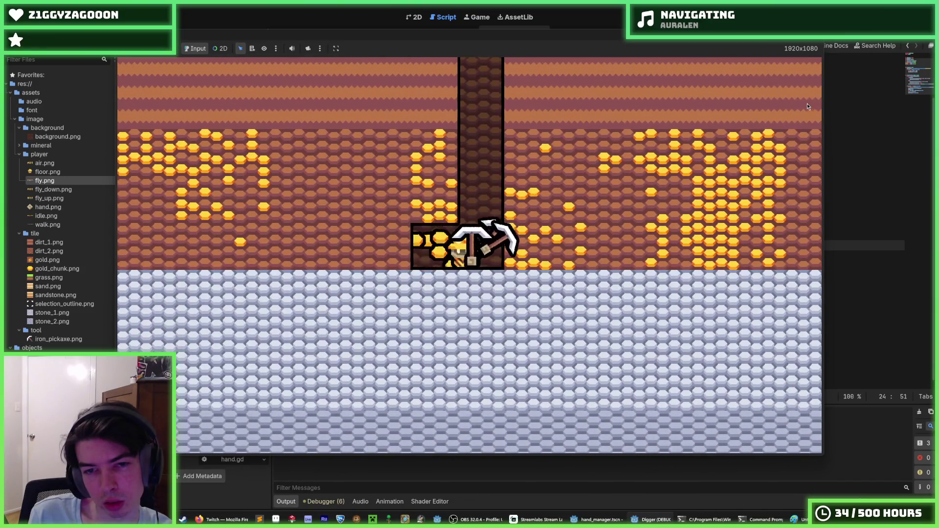
key("w")
key("a")
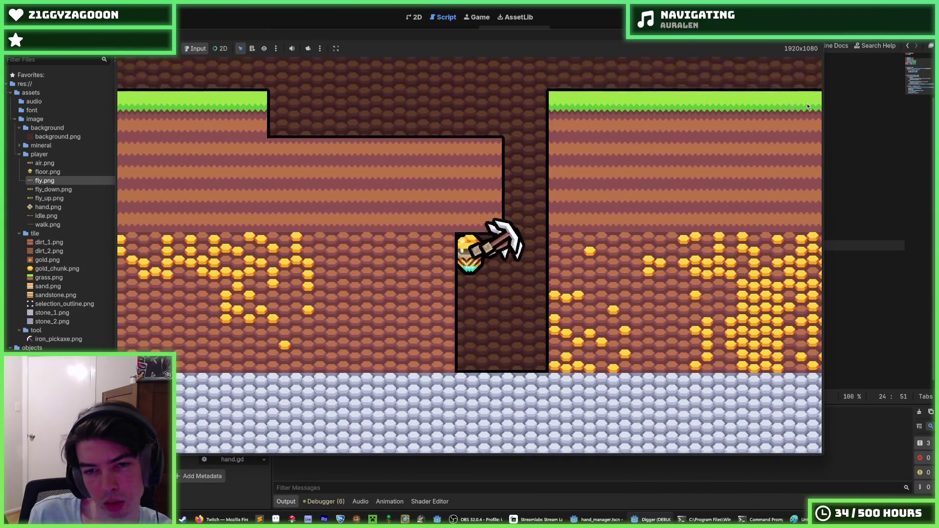
Tunnel left through the gold seam, then right and down through the dirt, and stop the game
key("a")
key("a")
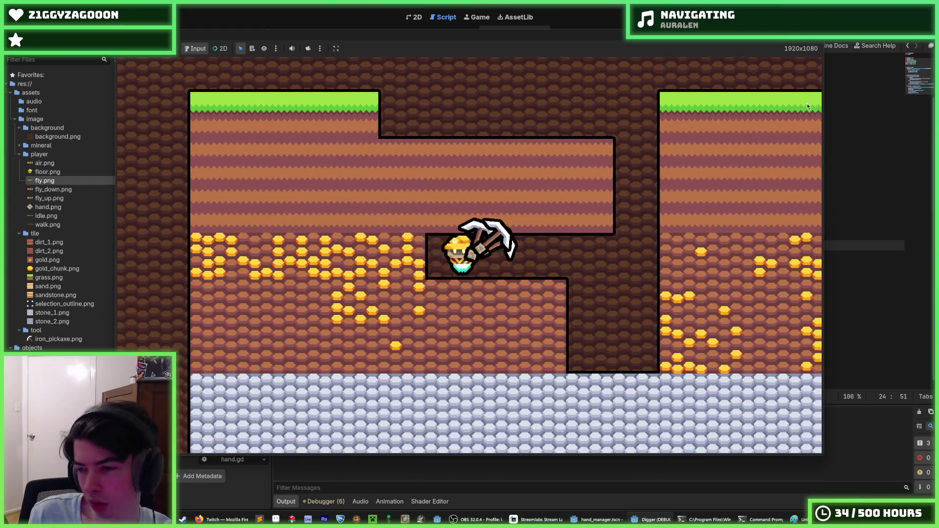
key("a")
key("a")
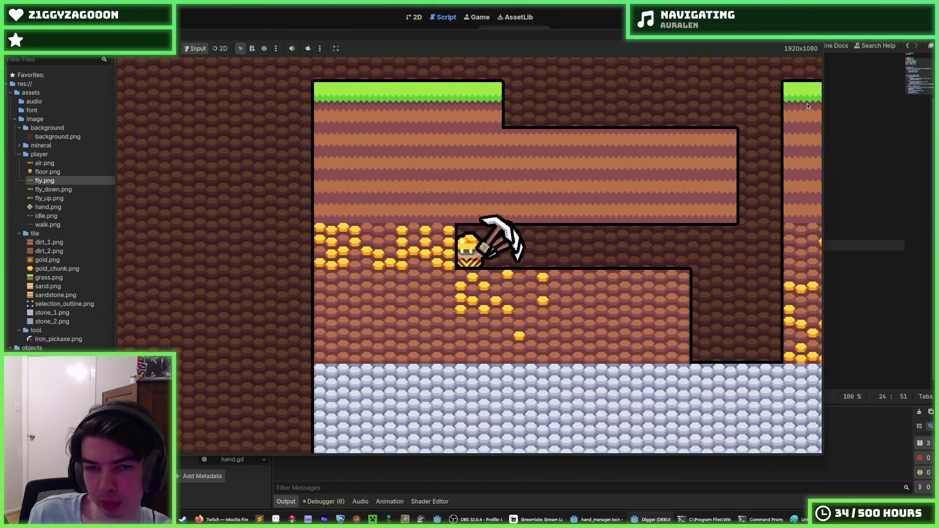
key("a")
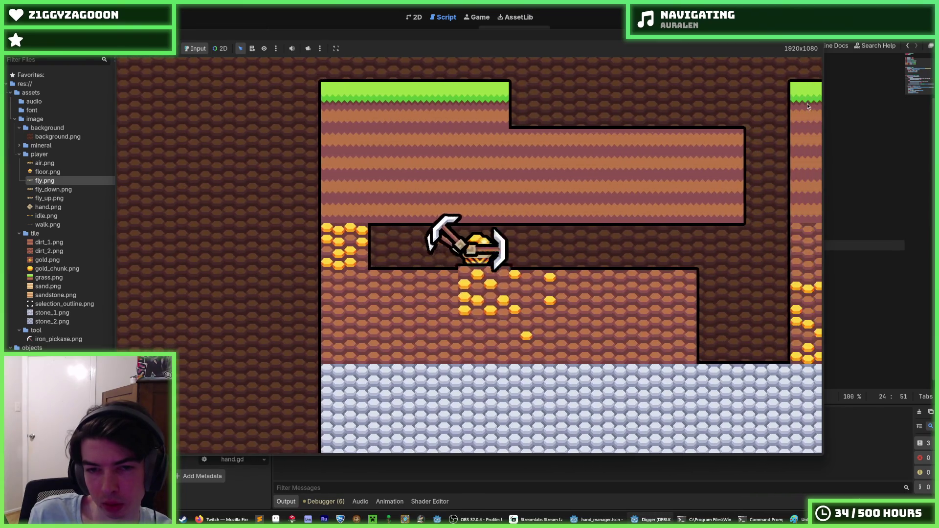
key("d")
key("d")
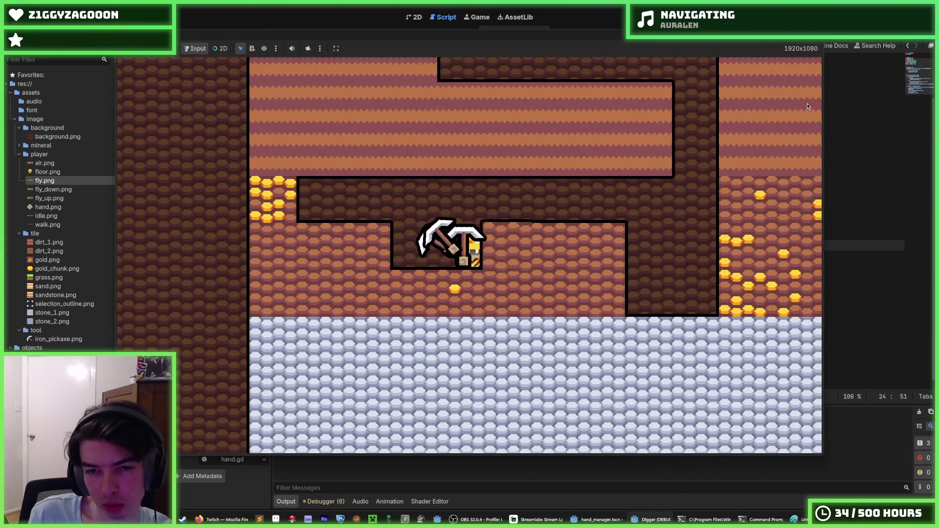
key("d")
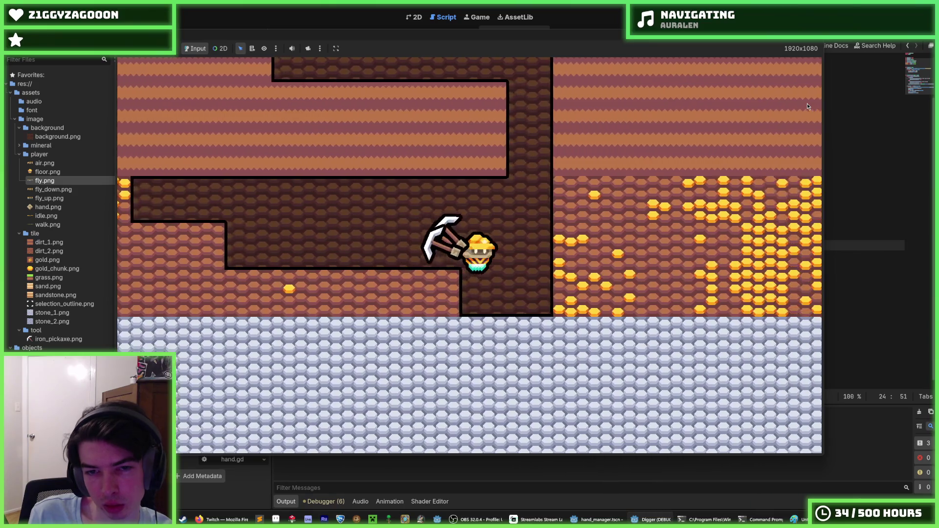
key("w")
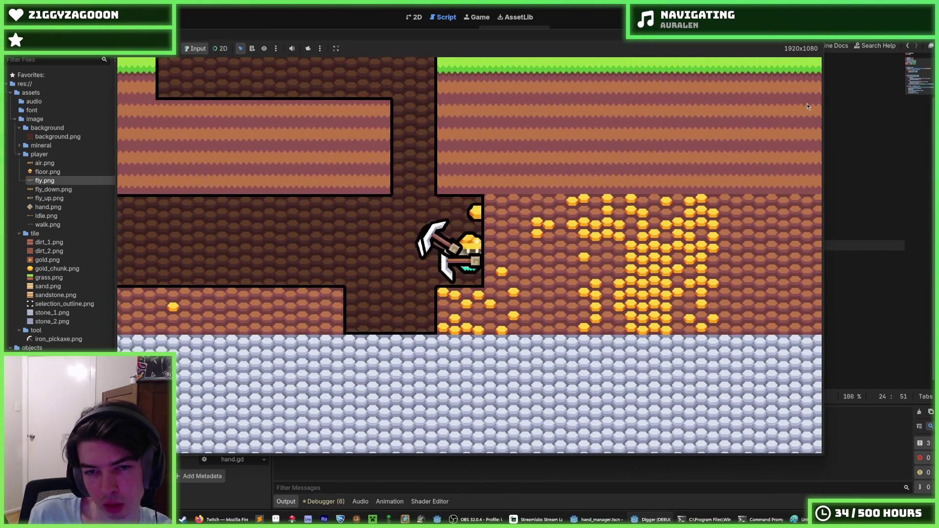
key("d")
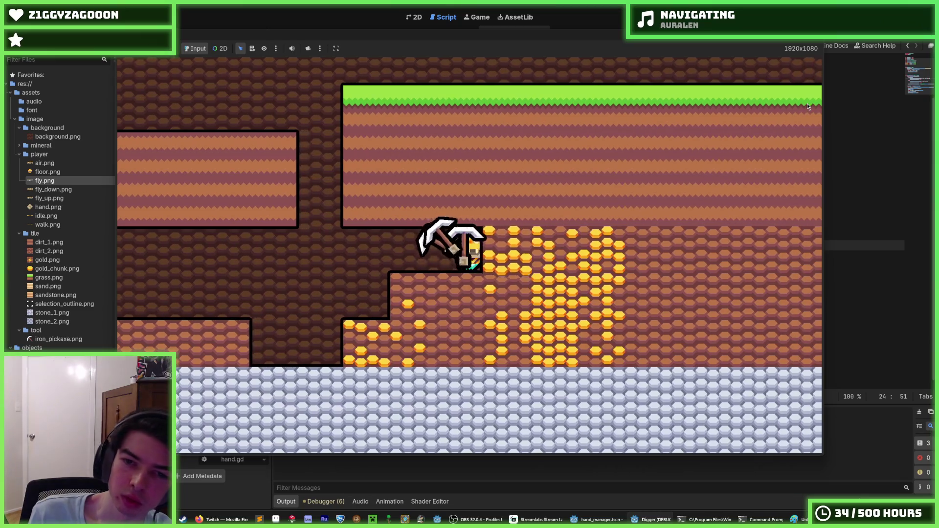
key("d")
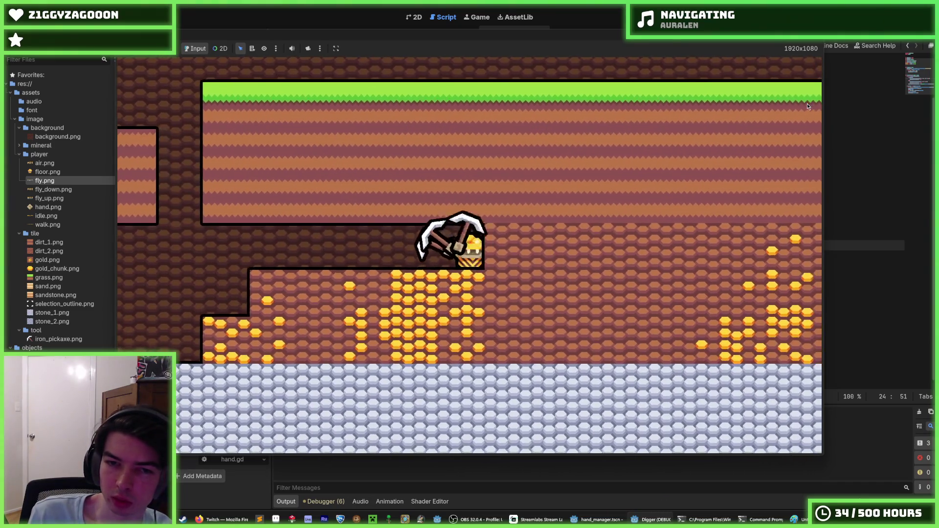
key("s")
key("a")
key("s")
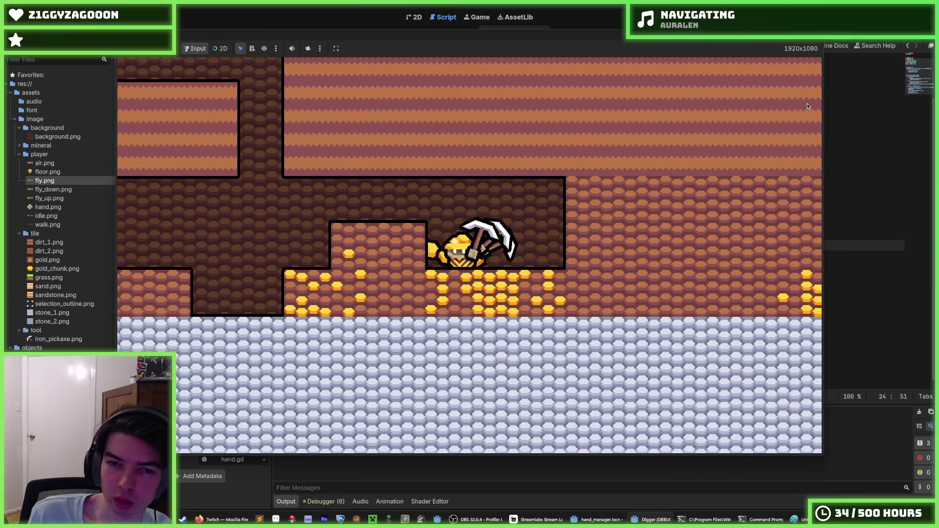
key("s")
key("d")
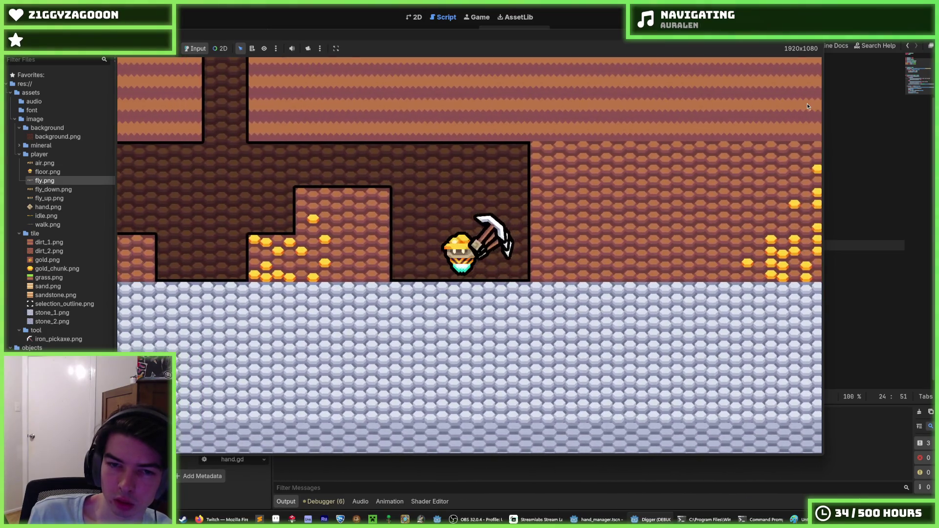
key("a")
key("F8")
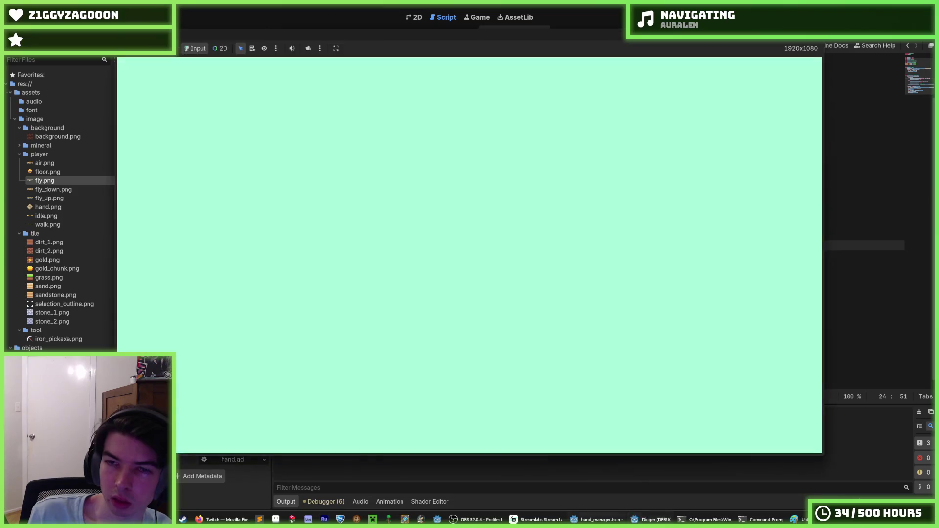
Set the hand manager Timer's Wait Time to 0.1, save, and launch the game
left_click(149, 106)
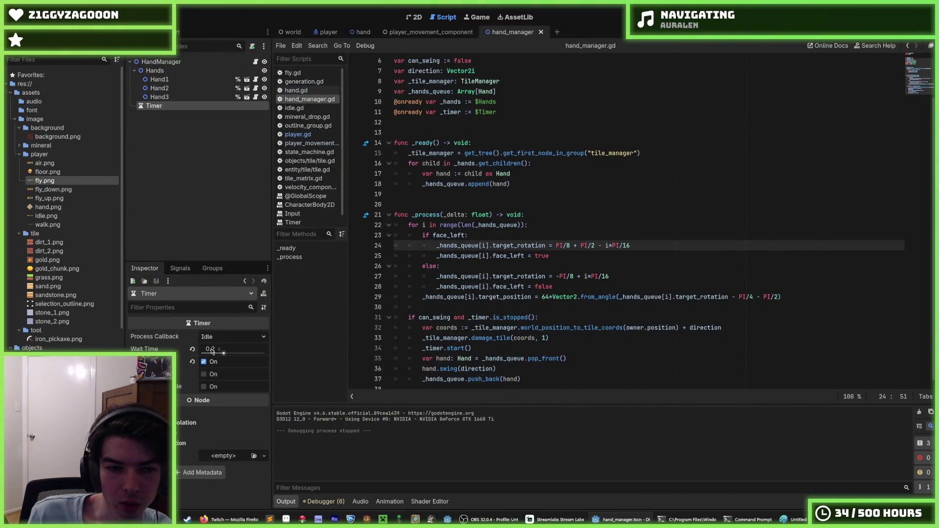
key("ctrl+s")
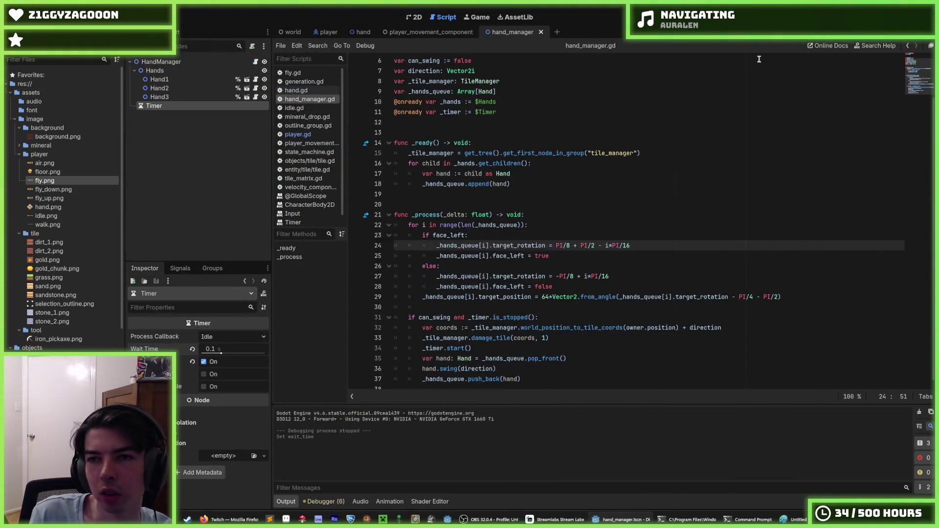
key("F5")
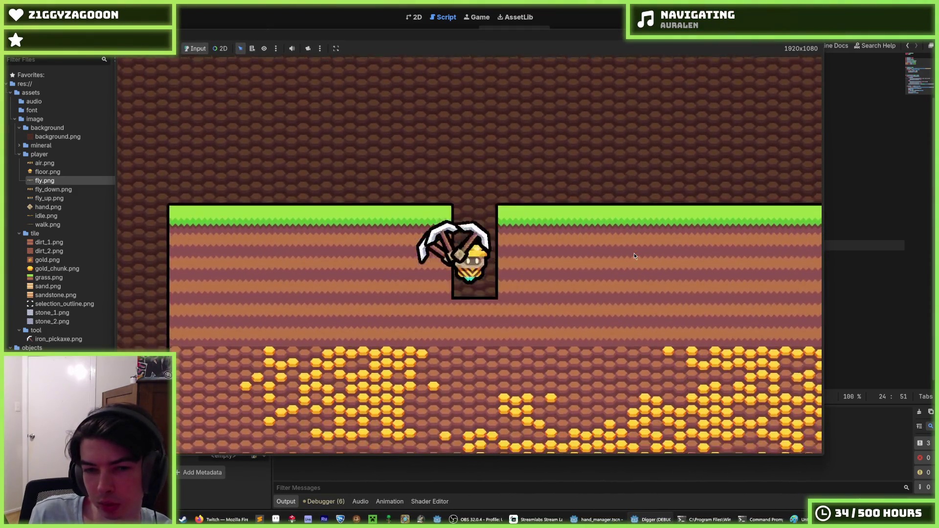
Dig a stepped chamber down into the grey stone with the faster swings, then stop the game
key("d")
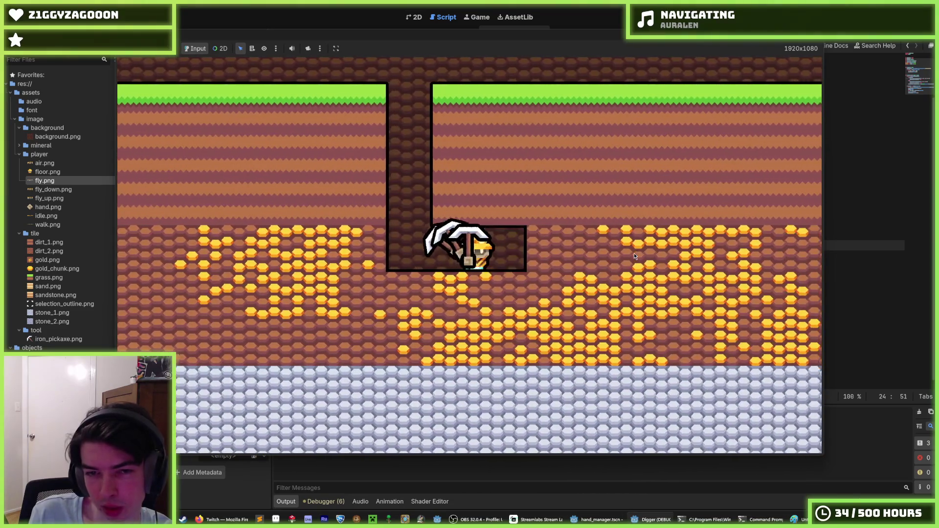
key("s")
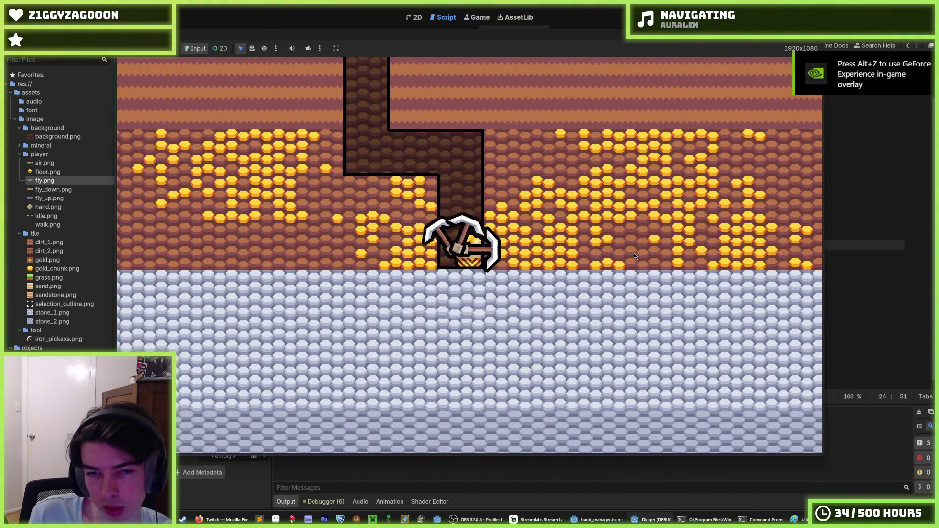
key("d")
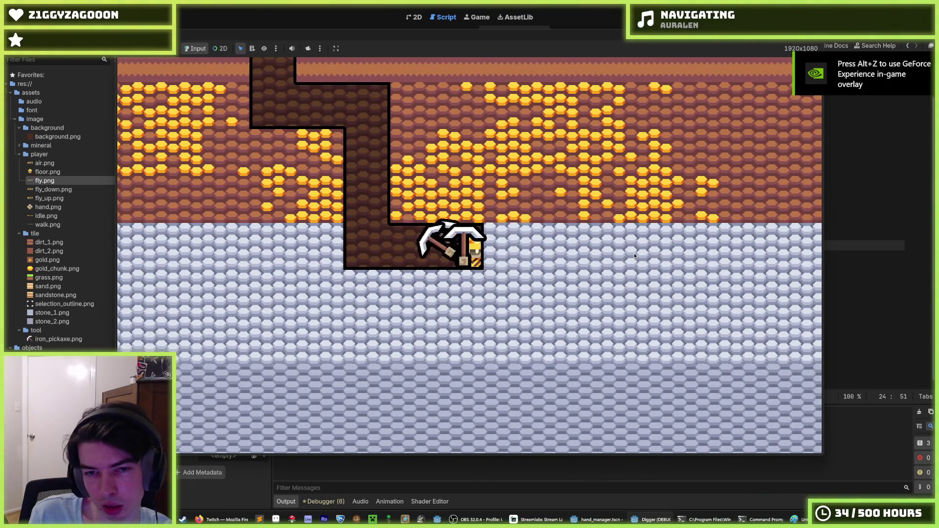
key("s")
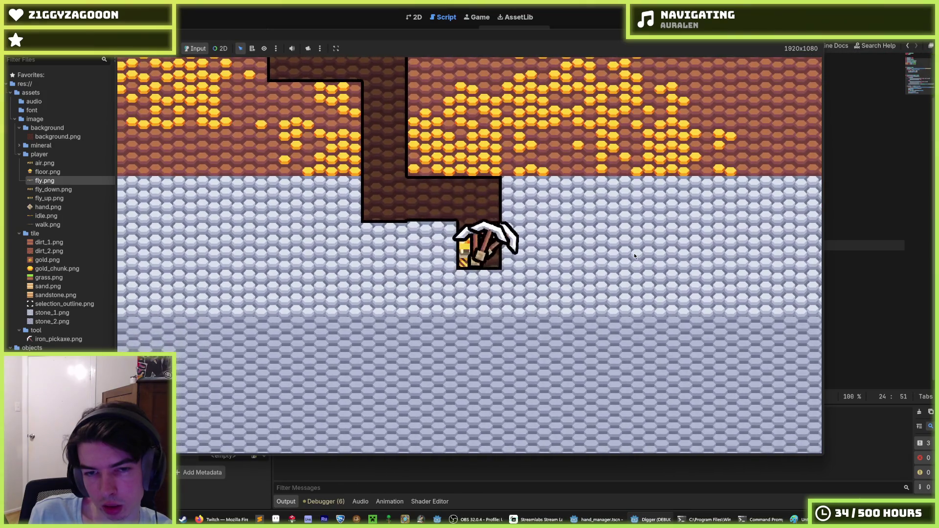
key("w")
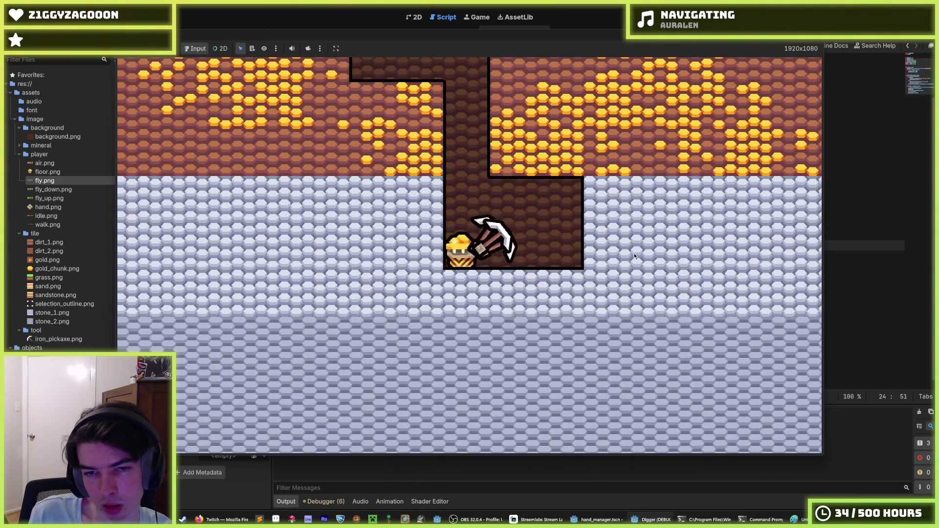
key("a")
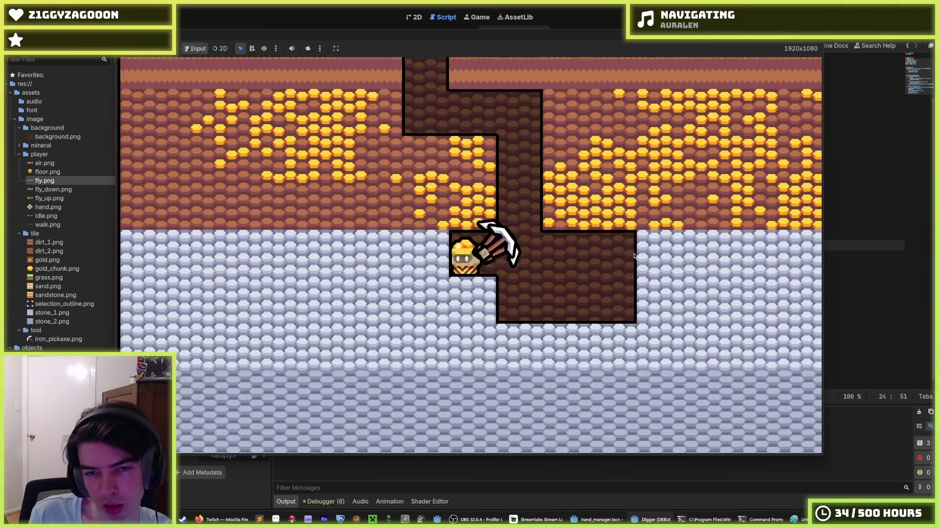
key("s")
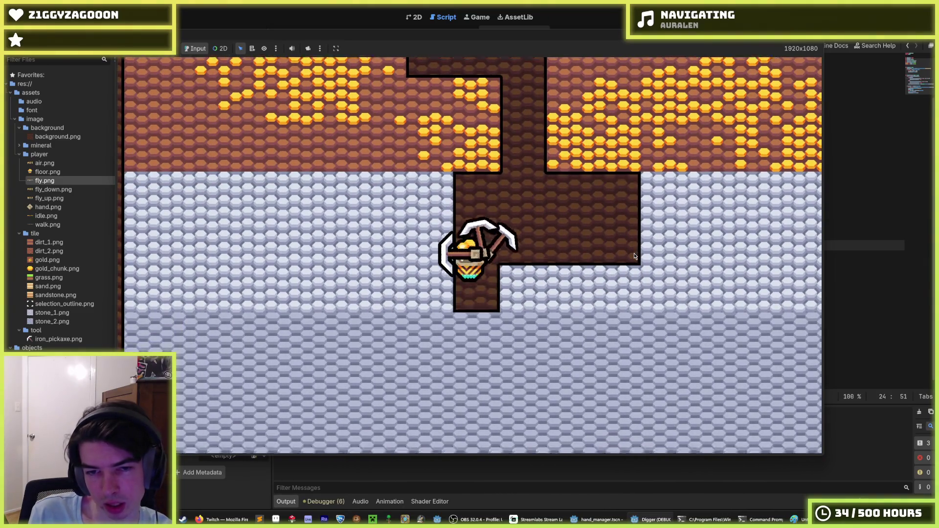
key("d")
key("s")
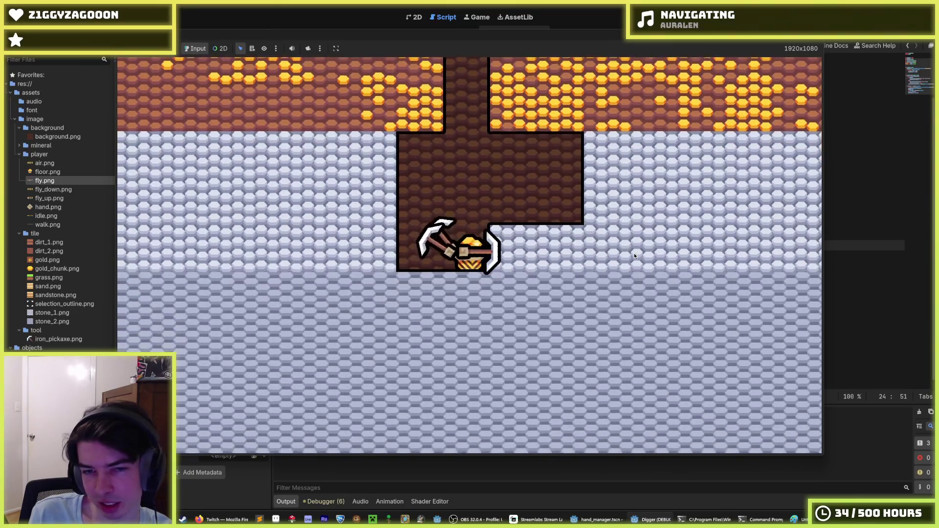
key("s")
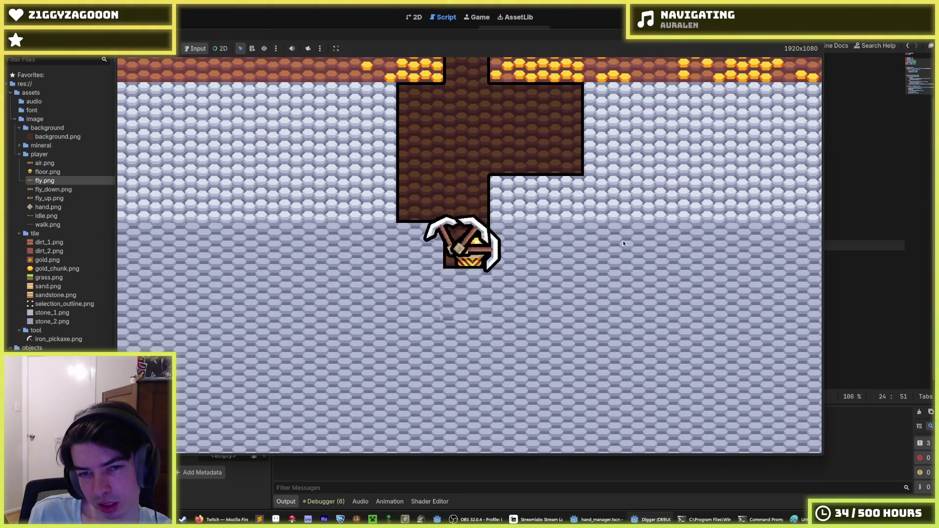
key("F8")
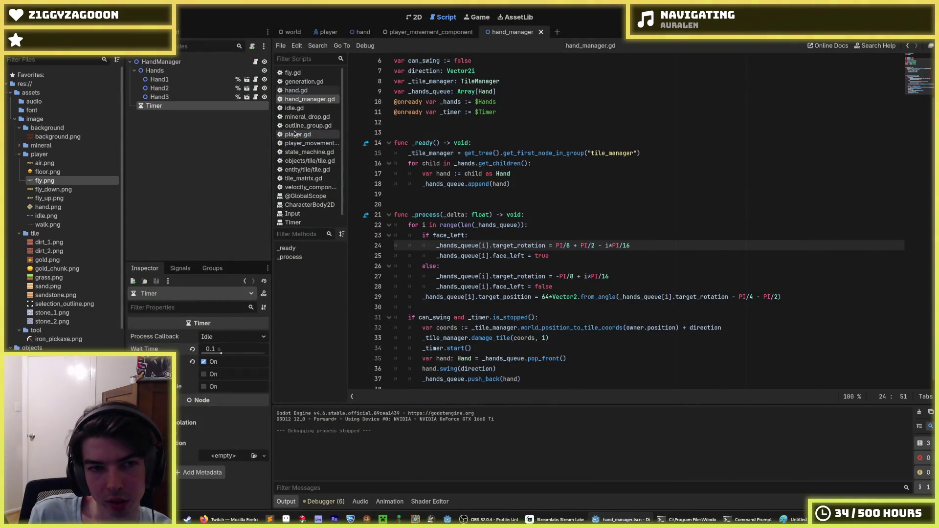
Switch to hand.gd at the _HIT_STUN_DURATION value on line 5 and run the game
left_click(363, 32)
left_click(510, 89)
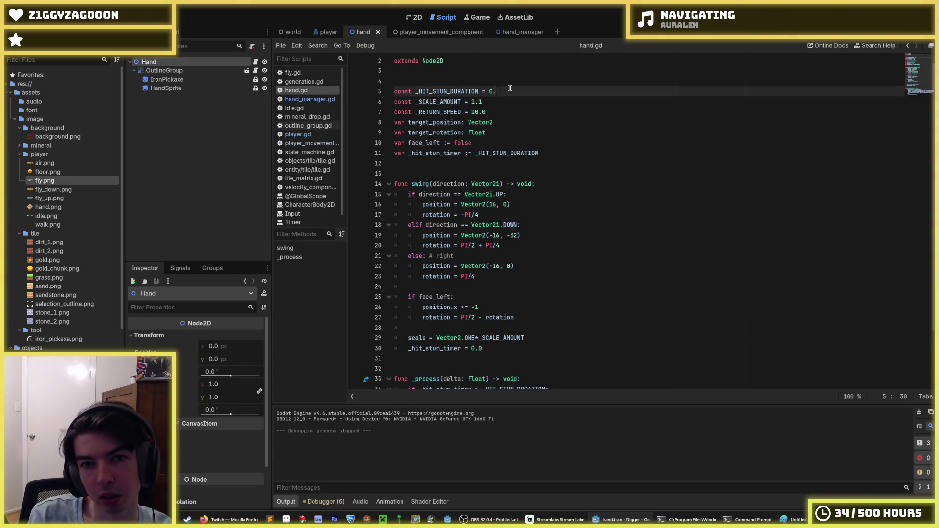
key("F5")
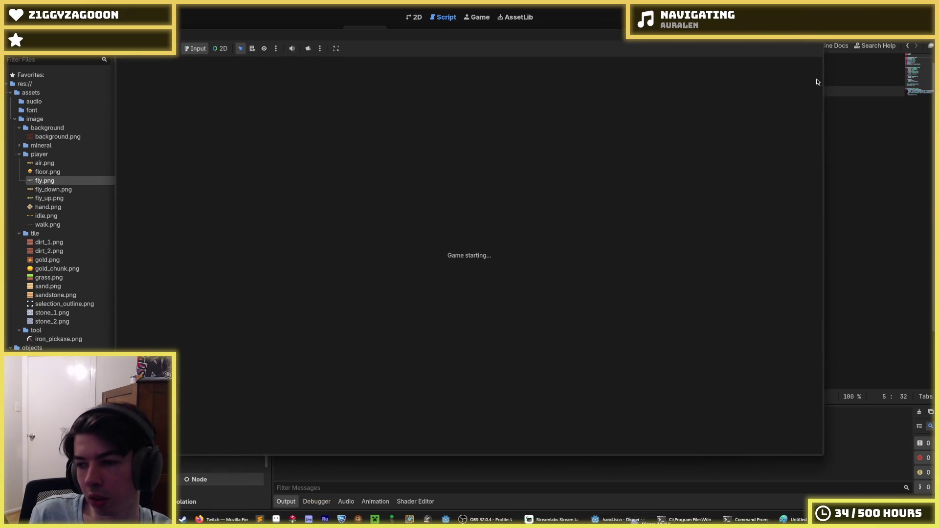
Dig several tiles down into the stone, mine right and below, then fly up to the left
key("Down")
key("Down")
key("Down")
key("Down")
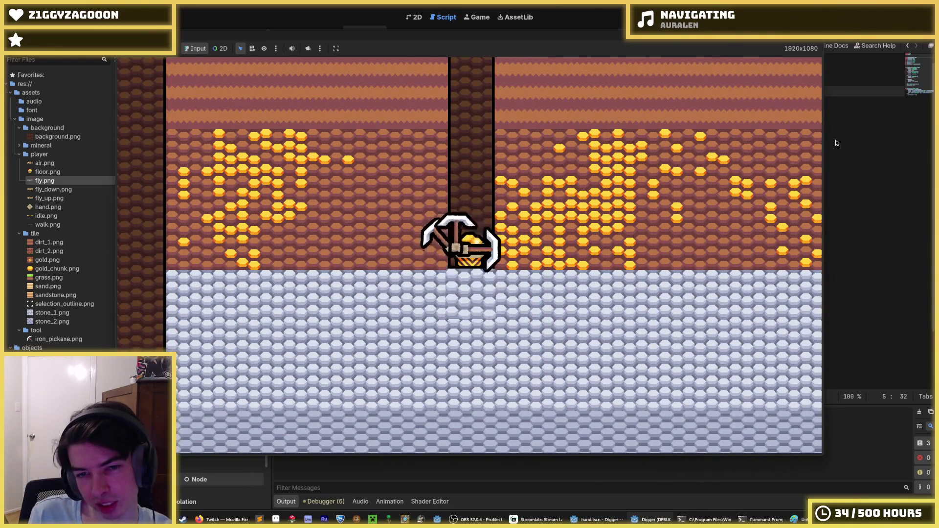
key("Down")
key("Down")
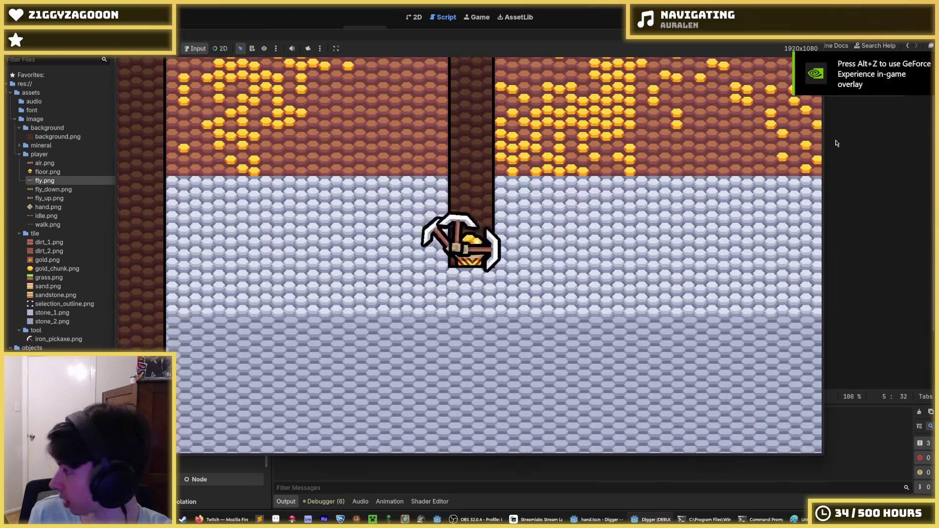
key("Down")
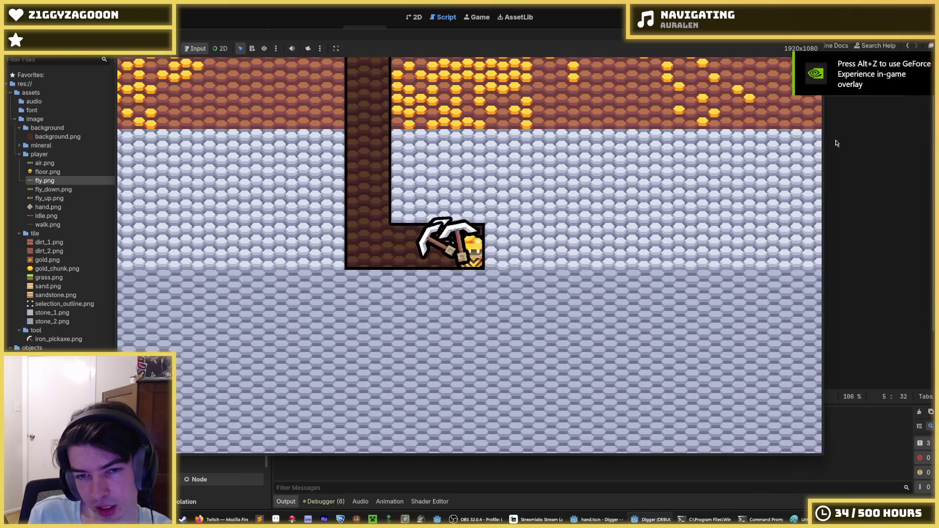
key("d")
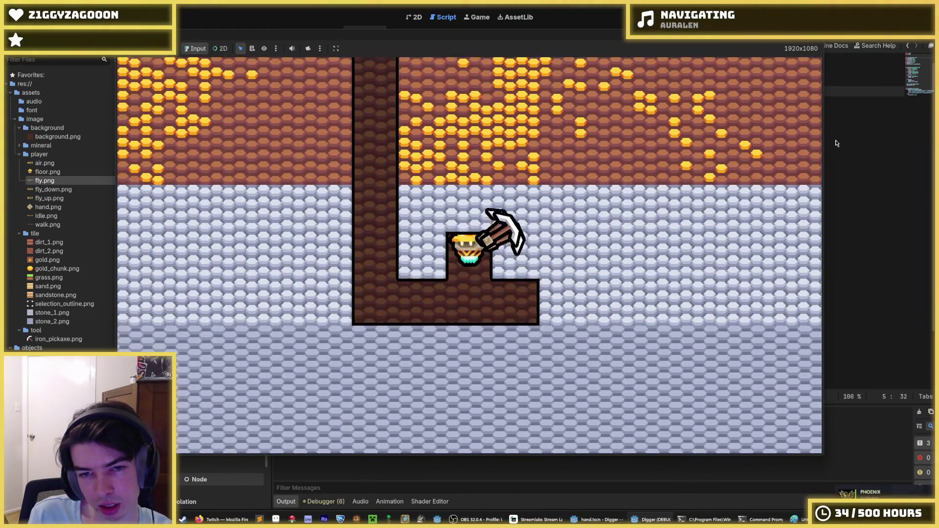
key("d")
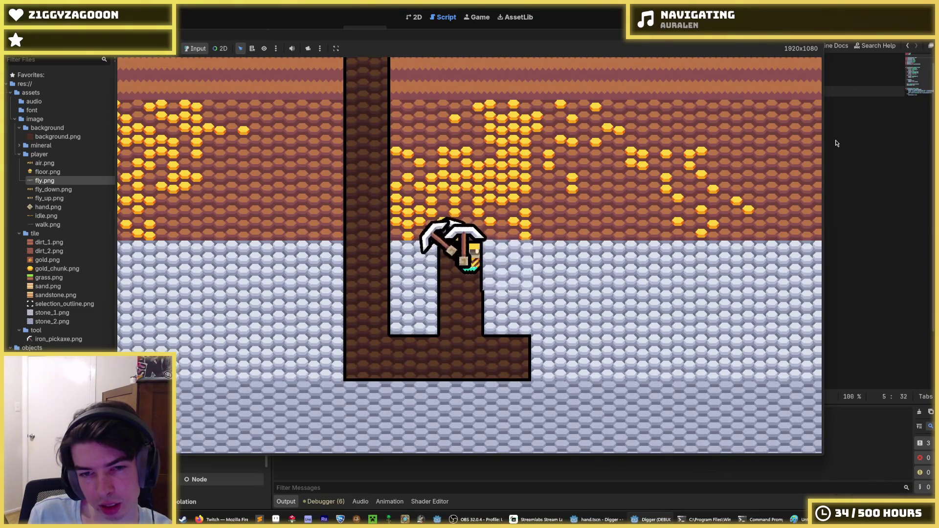
key("d")
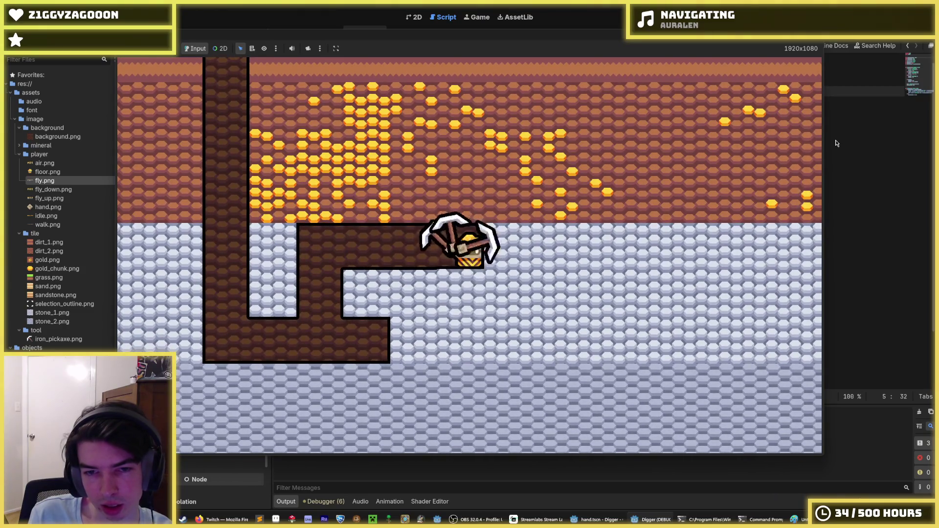
key("s")
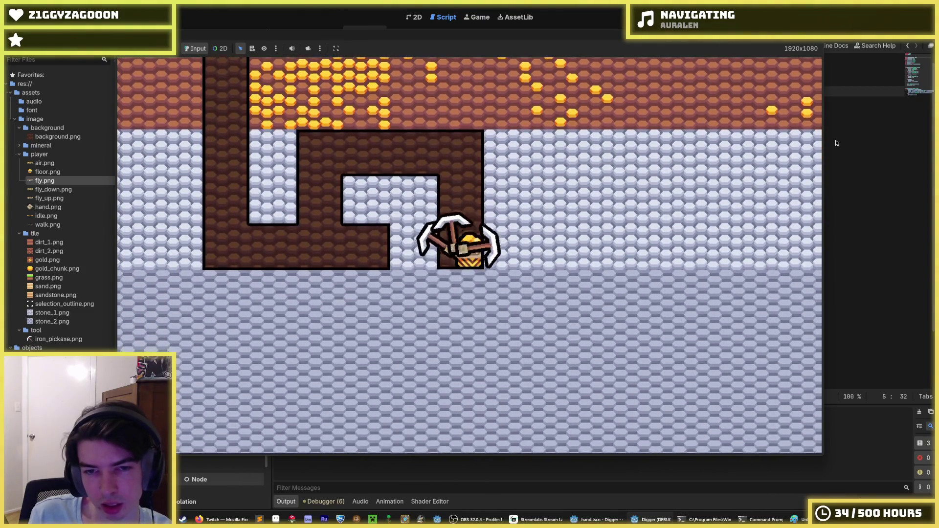
key("s")
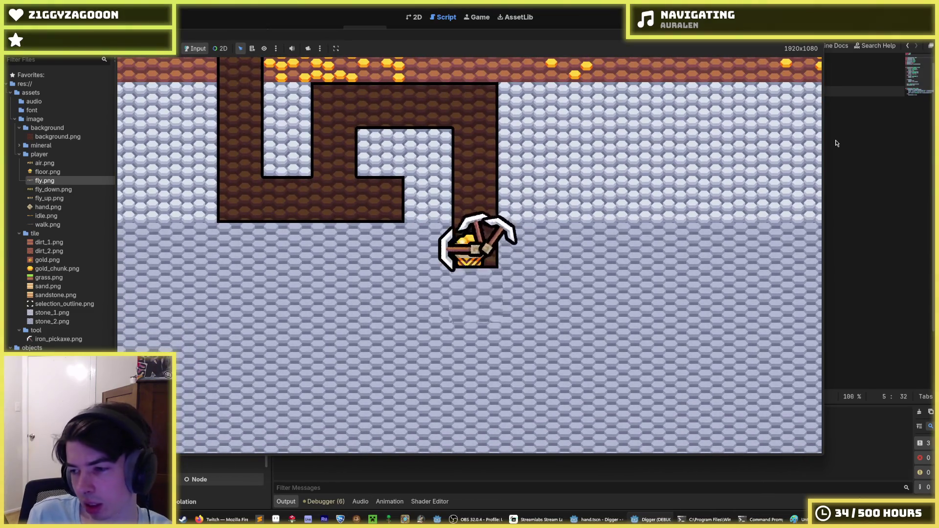
key("a")
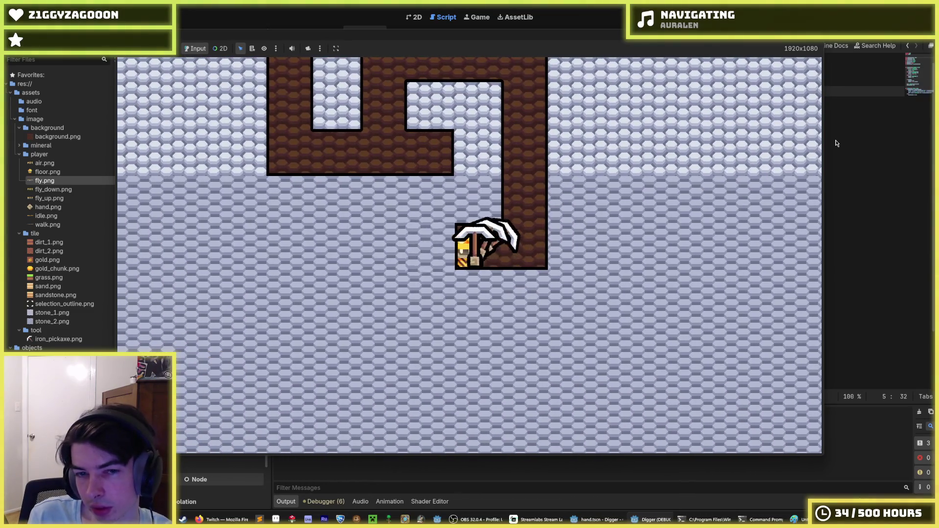
key("w")
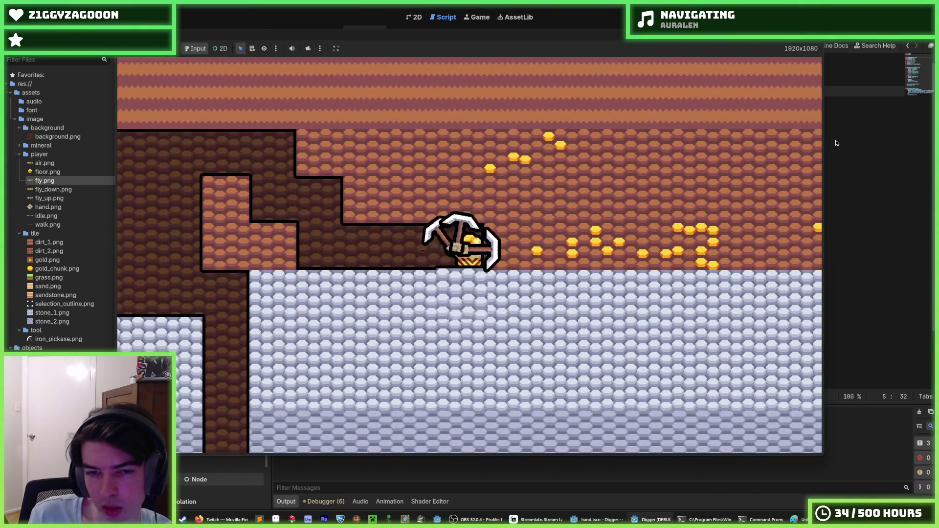
Dig down and right, then carve a run of four stone tiles to the left
key("Down")
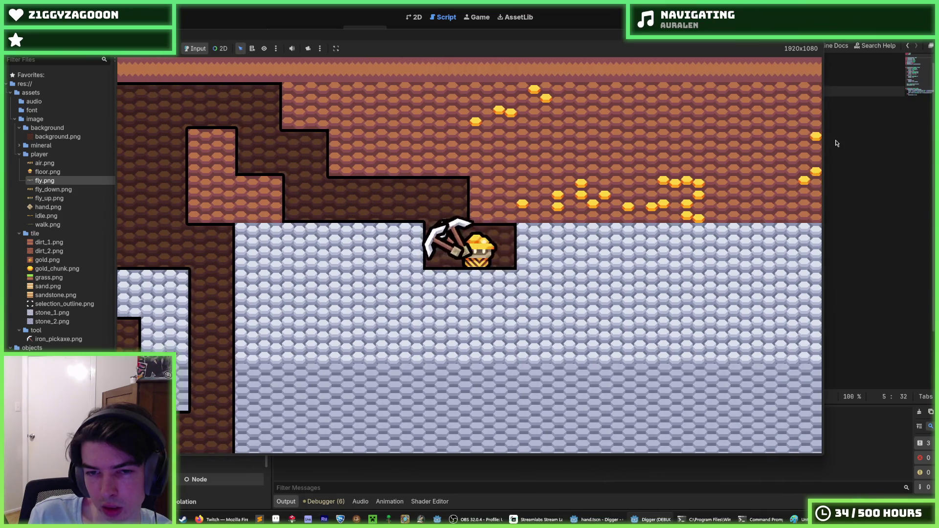
key("Right")
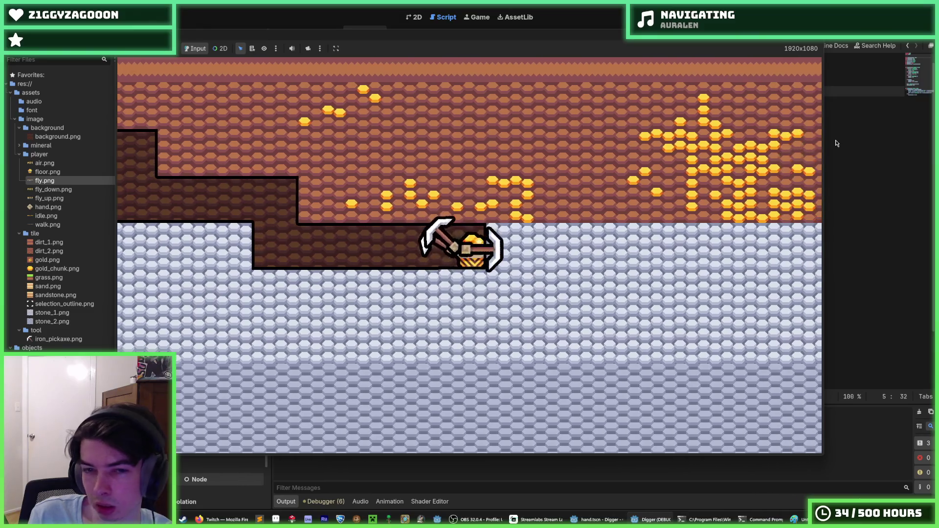
key("Down")
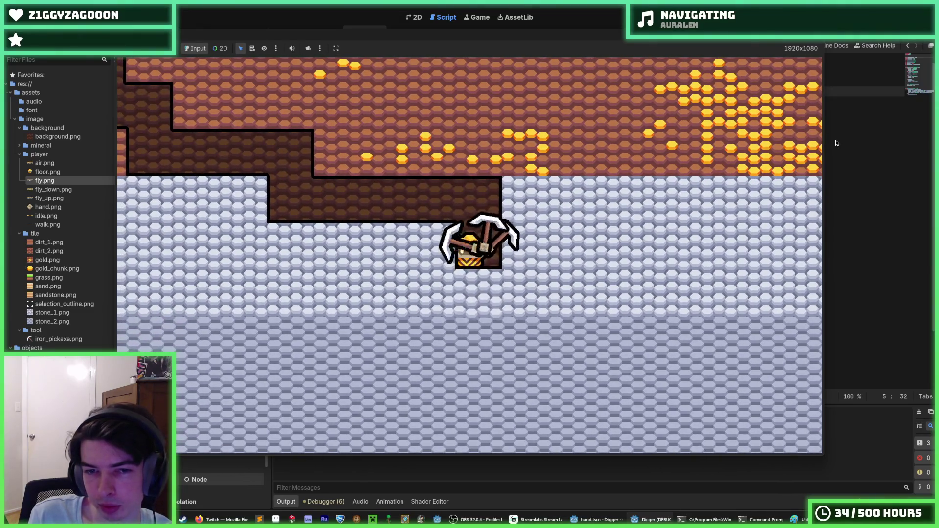
key("Down")
key("Left")
key("Left")
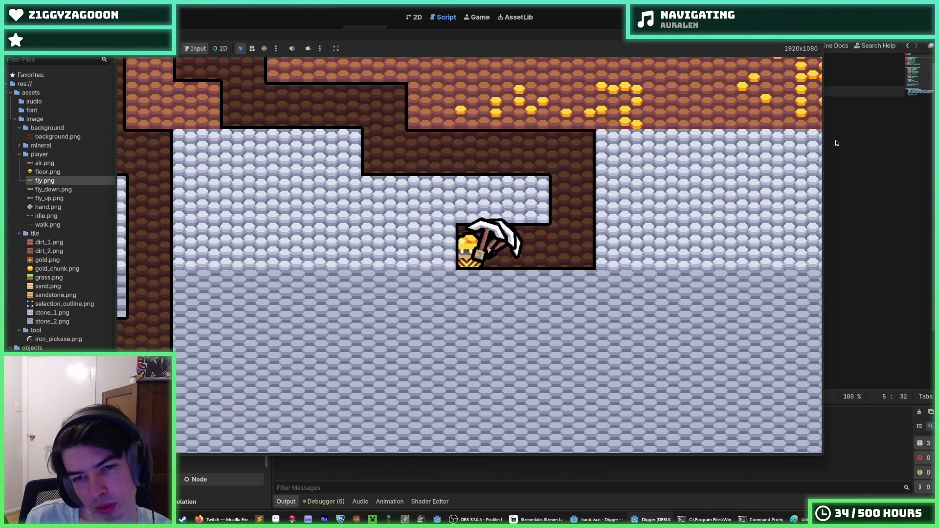
key("Left")
key("Left")
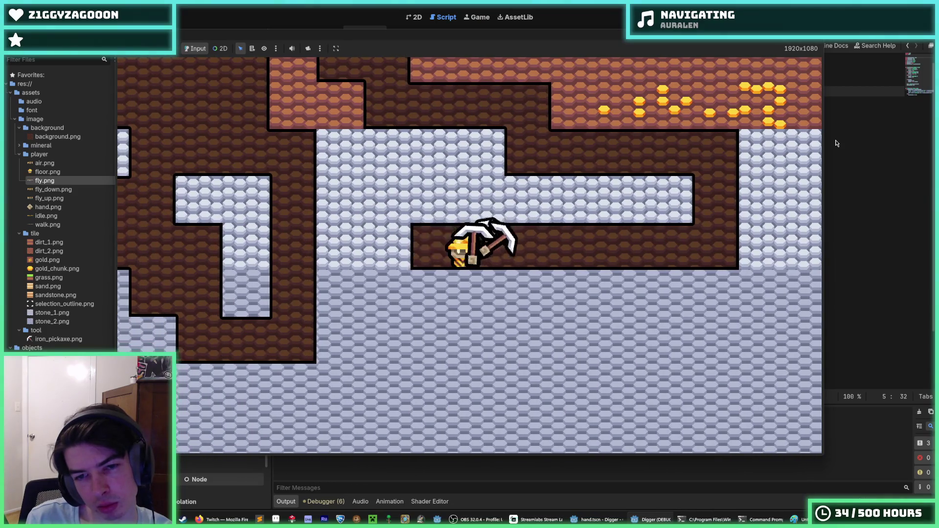
key("Left")
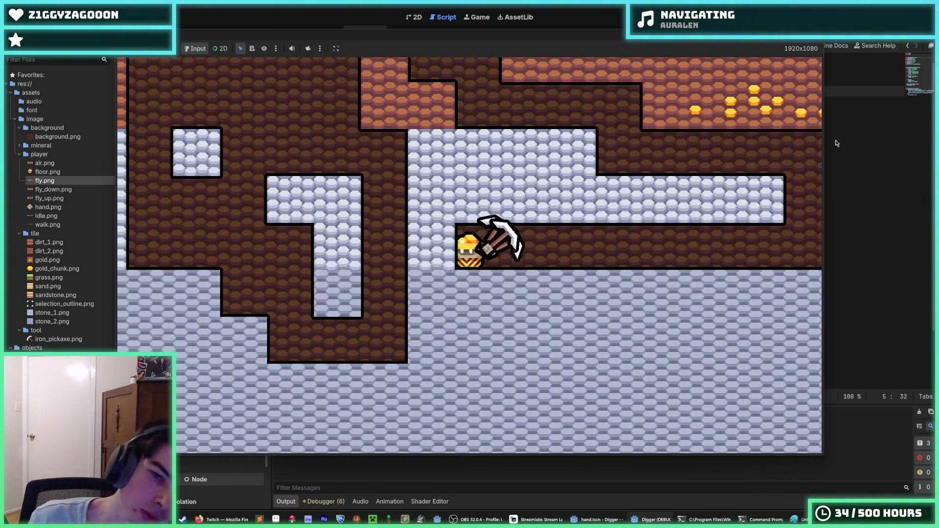
key("Left")
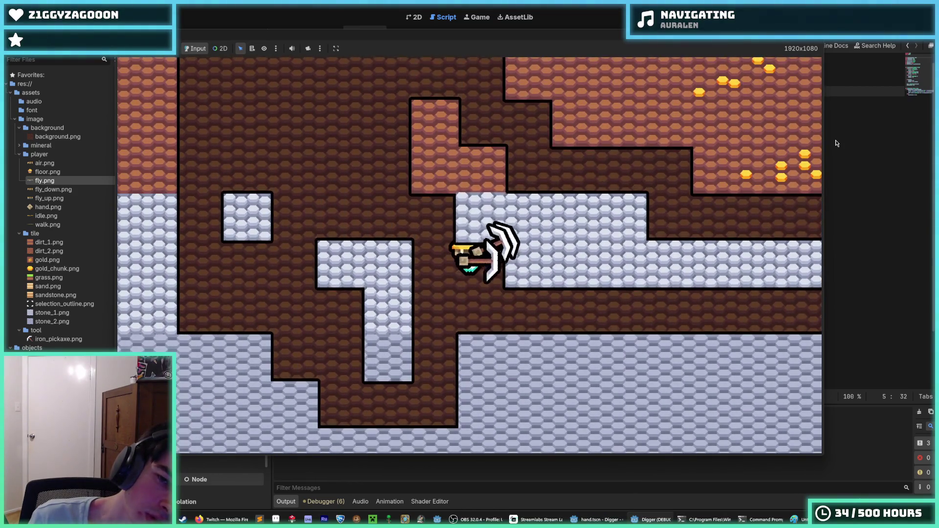
key("Up")
key("Right")
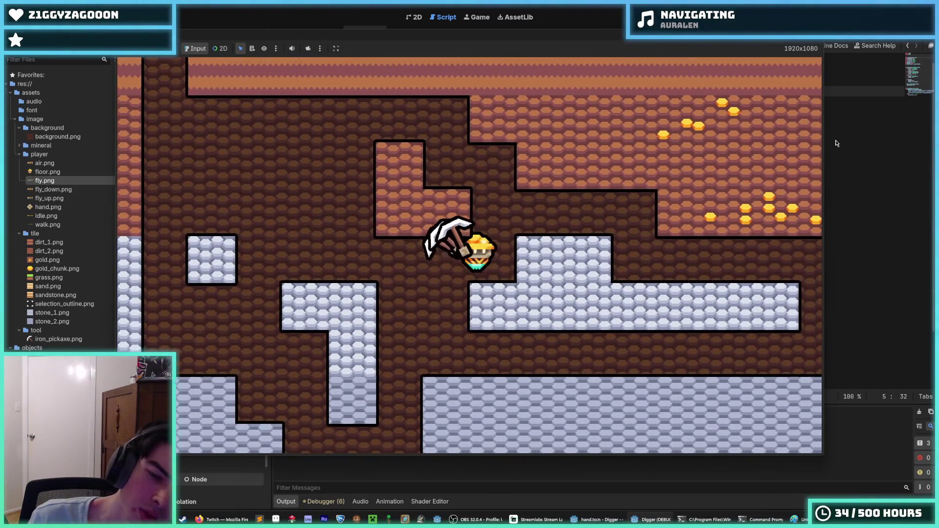
key("Down")
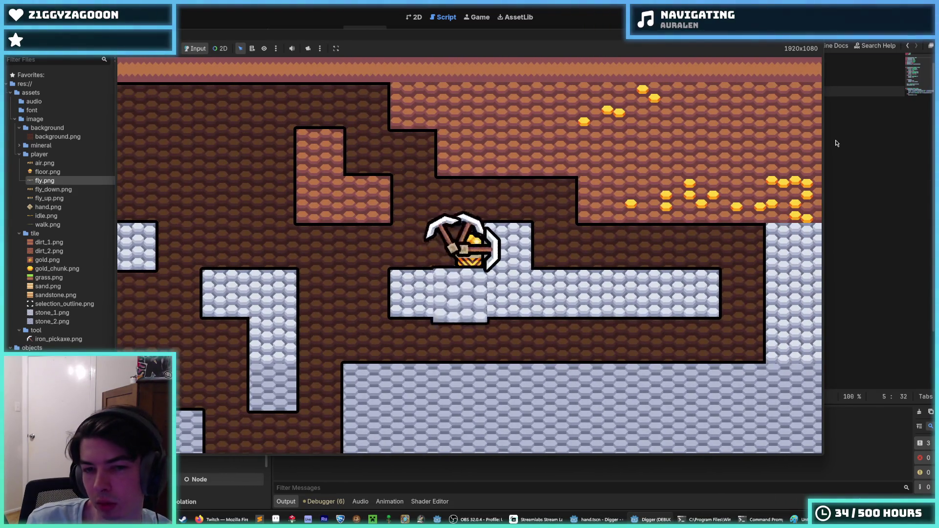
key("Left")
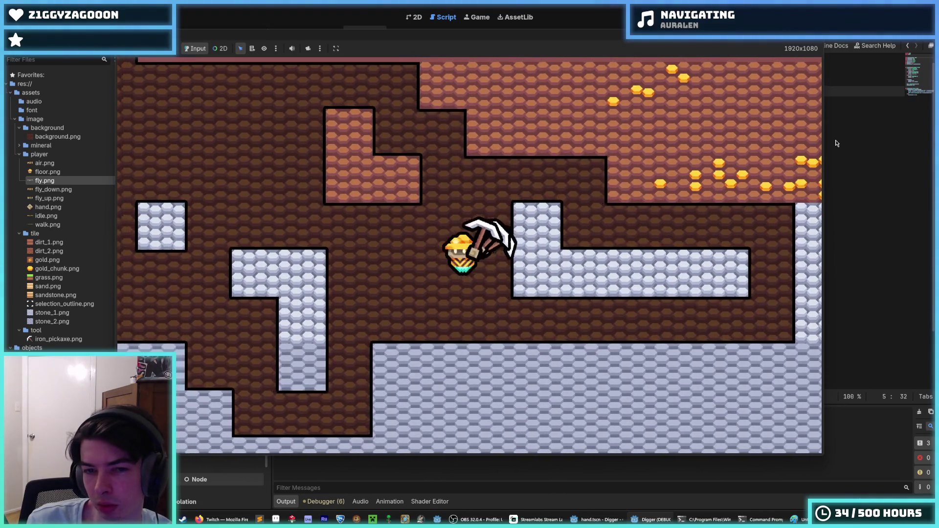
Mine the surrounding stone into a stepped shaft, then stop the game
key("Right")
key("Down")
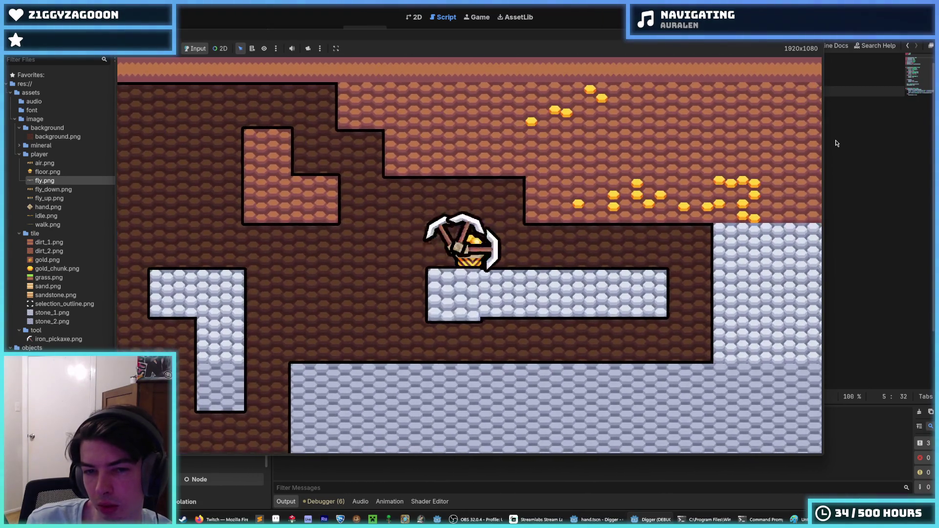
key("Right")
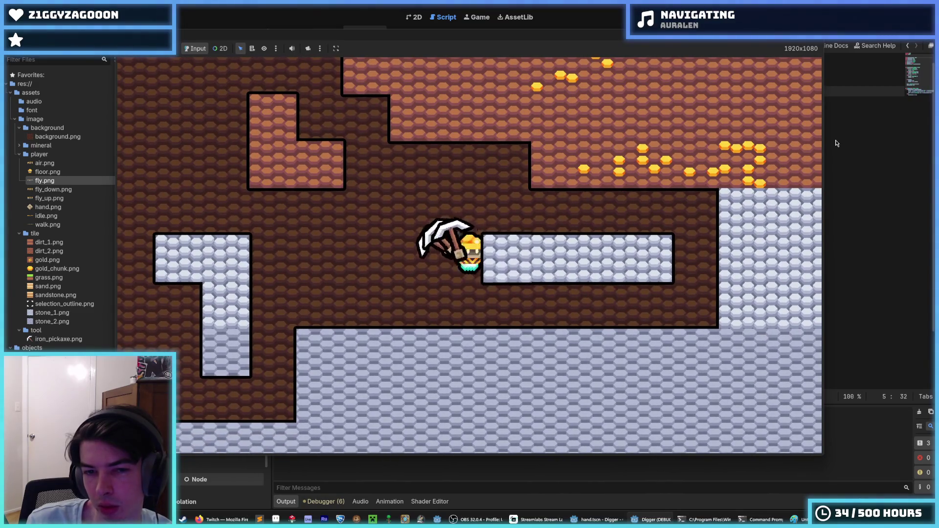
key("Left")
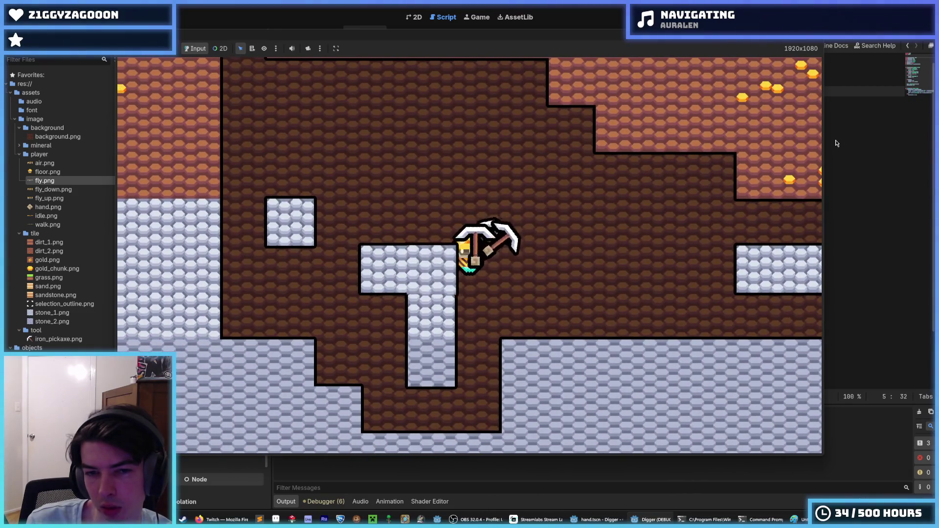
key("Left")
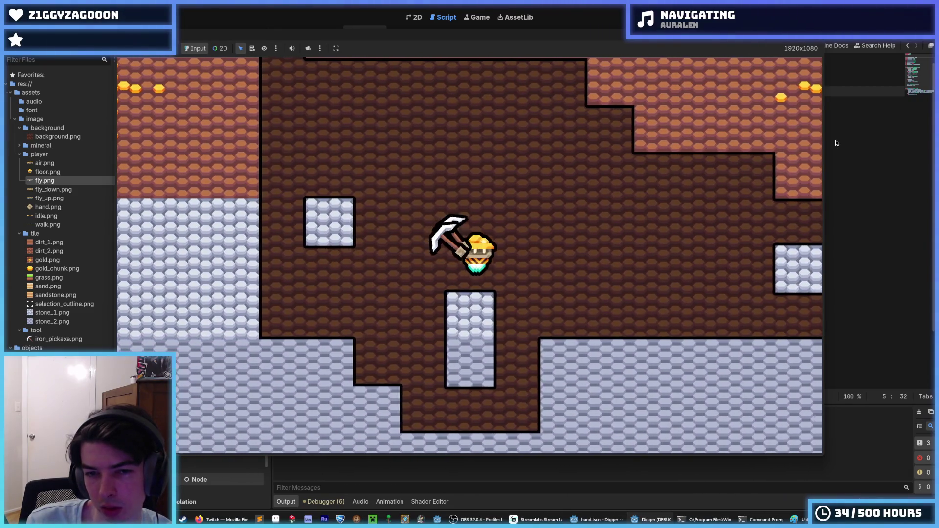
key("Down")
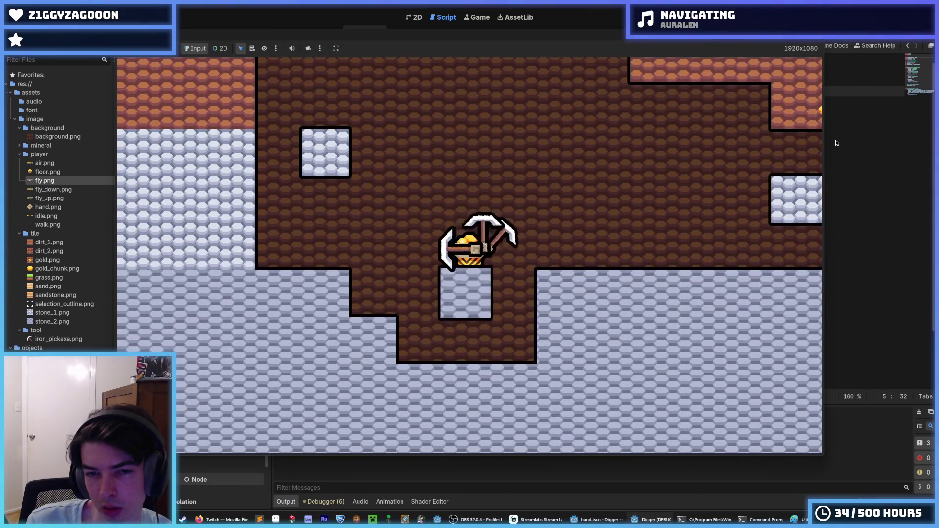
key("Up")
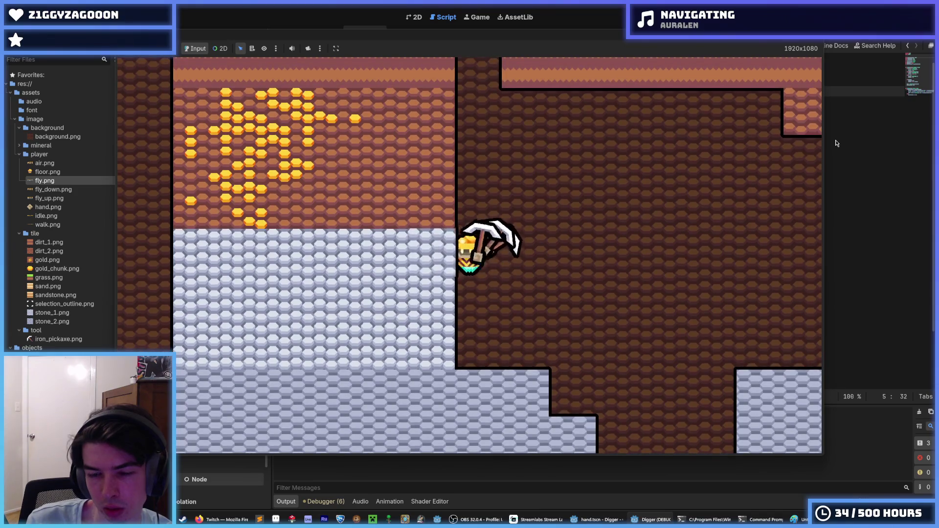
key("Left")
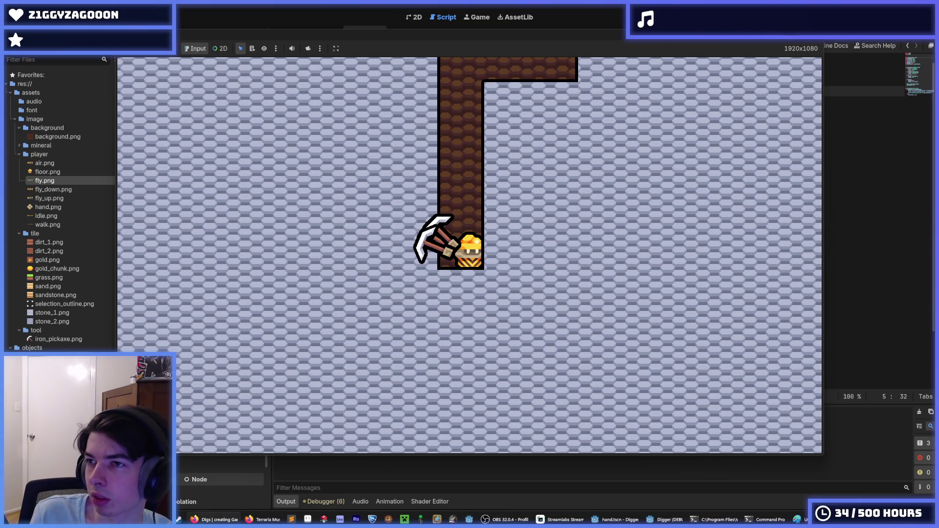
key("w")
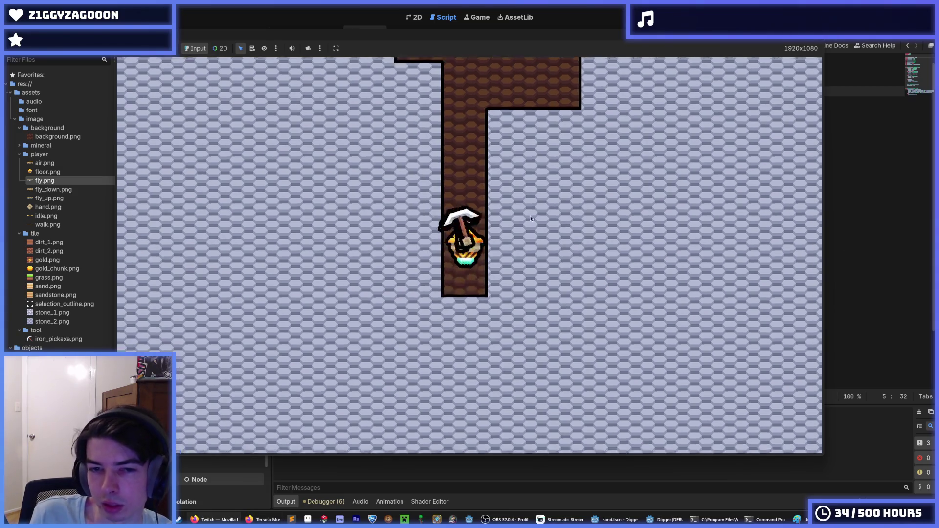
key("d")
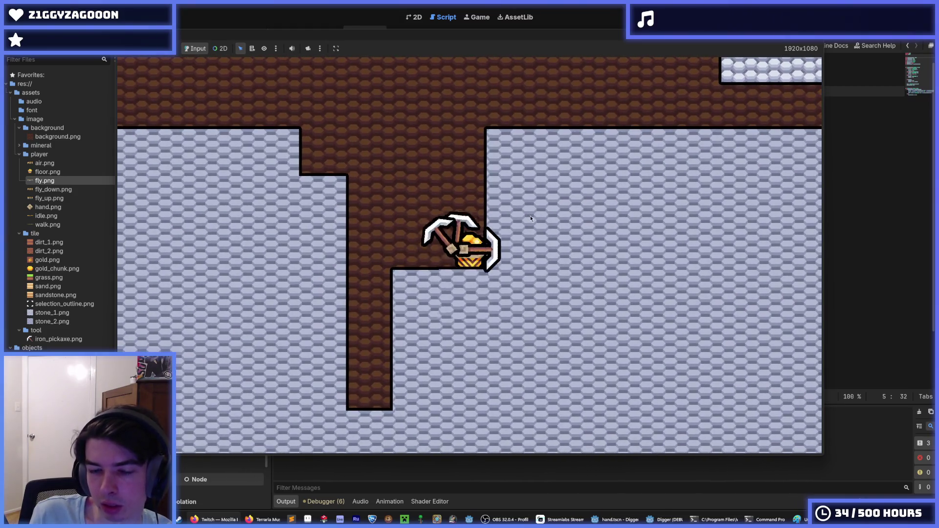
key("s")
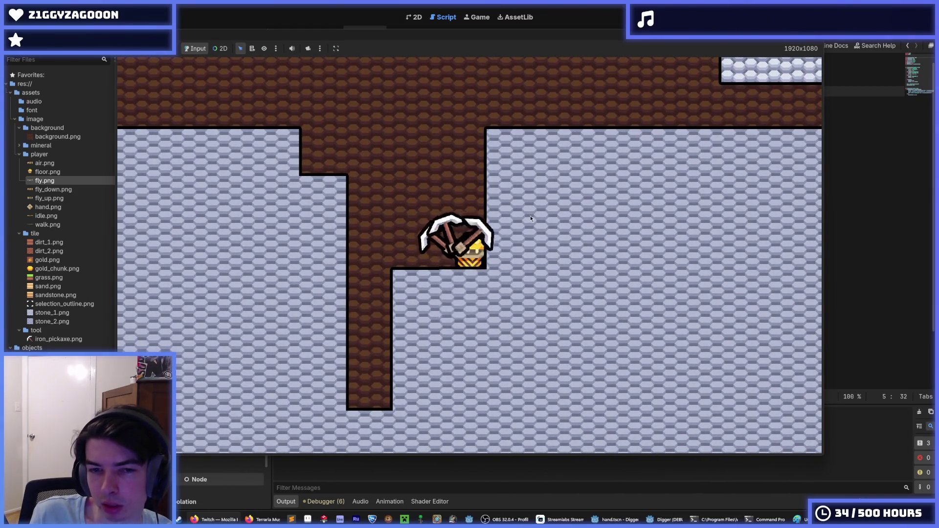
key("F8")
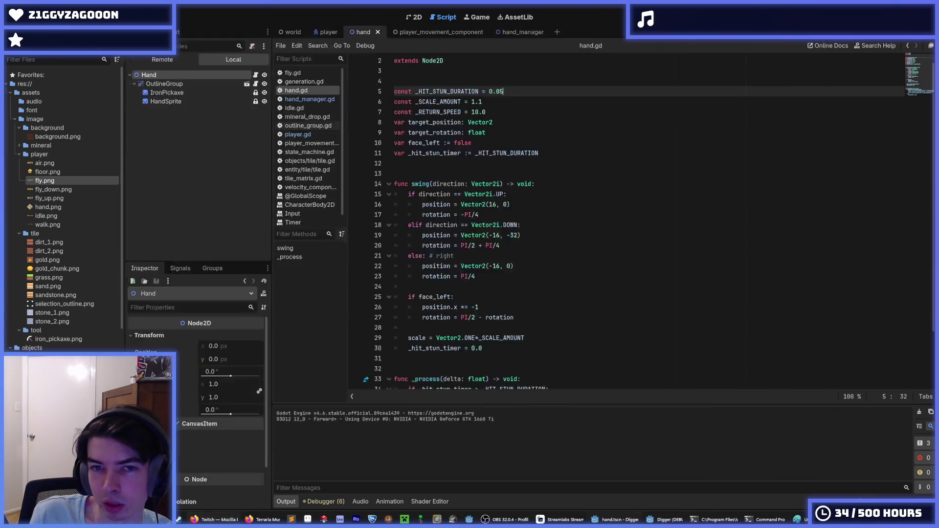
Review hand_manager.gd, player_movement_component.gd and player.gd, then save the open scenes
left_click(308, 99)
left_click(308, 143)
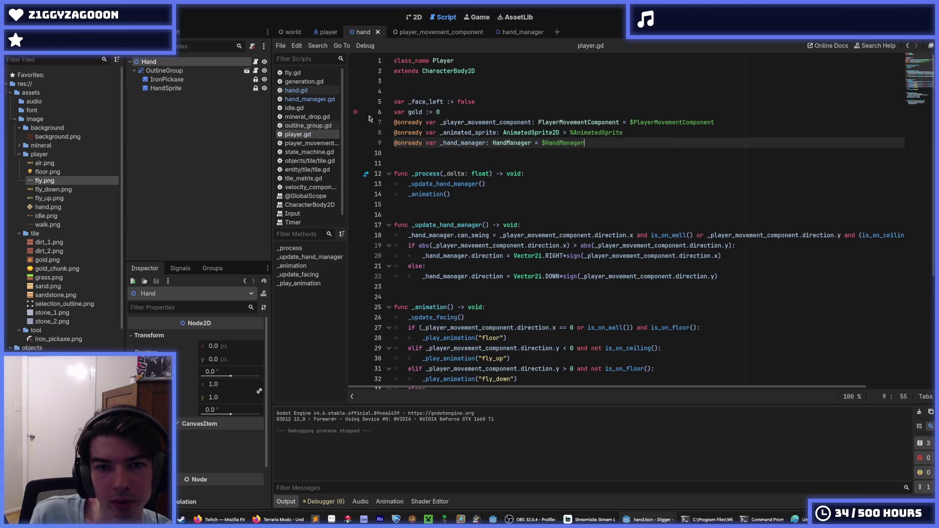
left_click(468, 32)
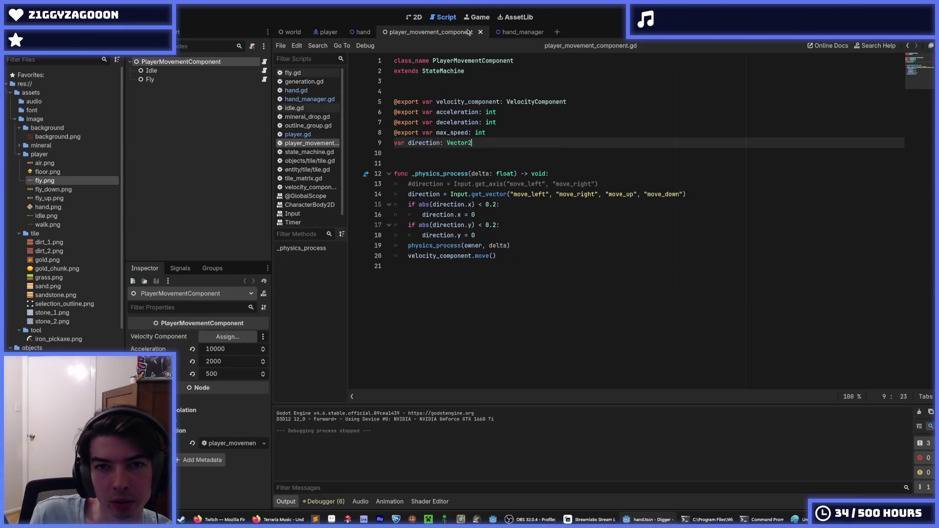
left_click(522, 33)
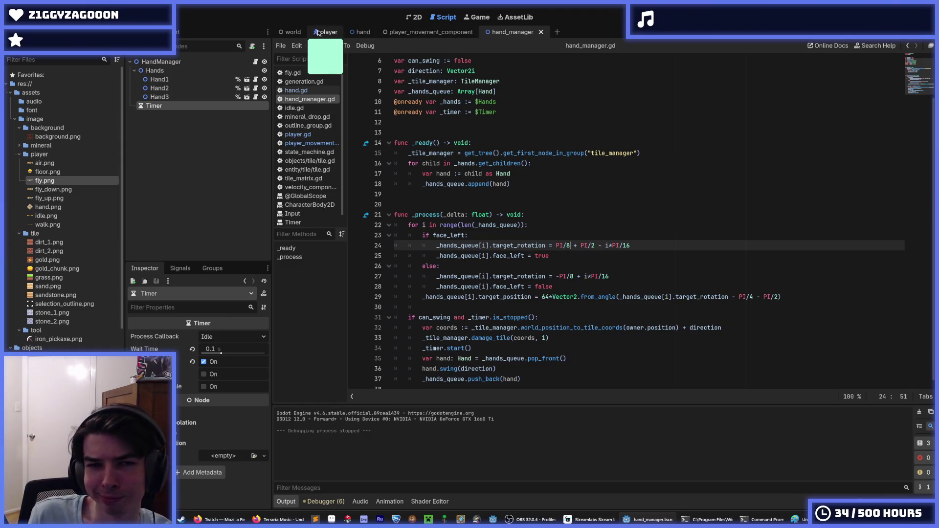
left_click(319, 33)
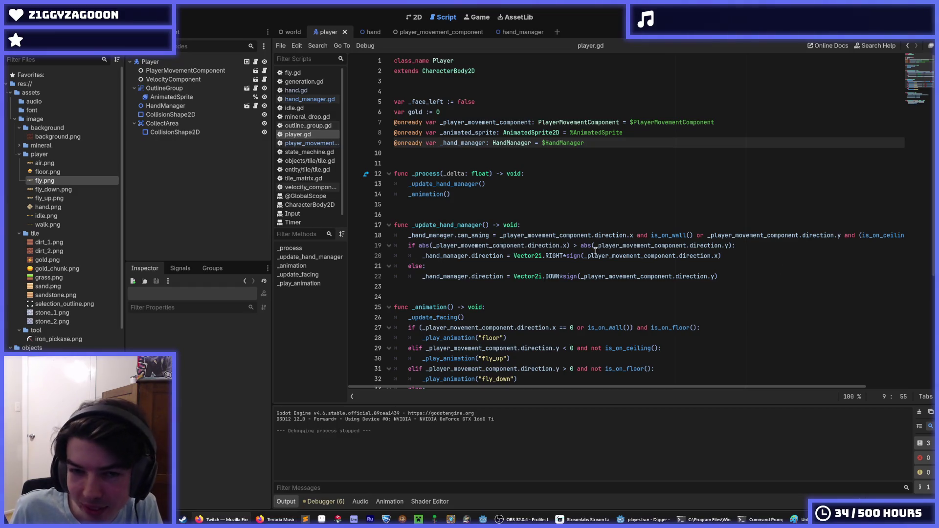
left_click(533, 173)
key("ctrl+s")
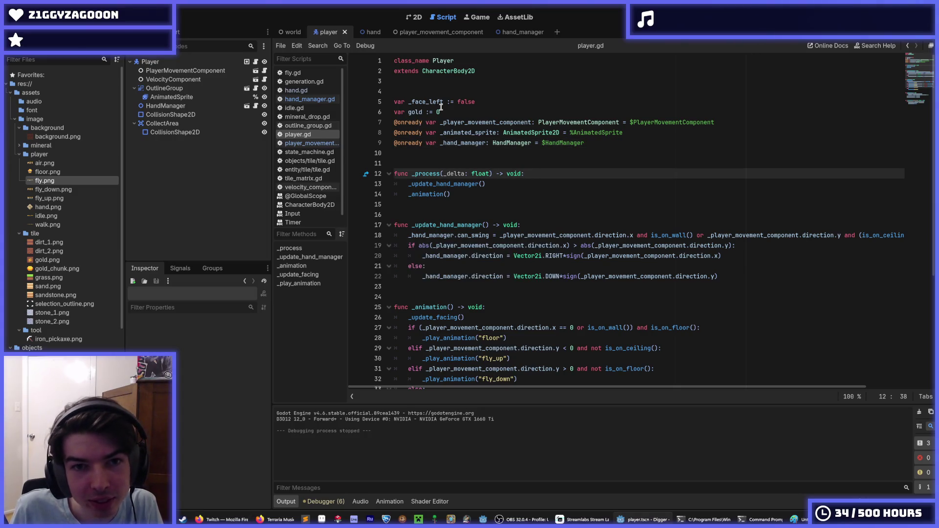
Change _RETURN_SPEED on line 7 of hand.gd to 20.0 and run the project
left_click(309, 99)
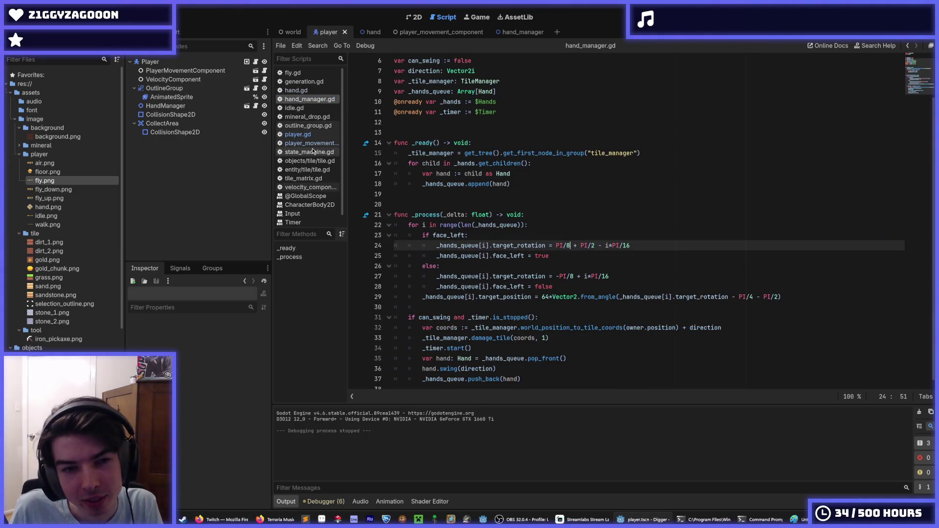
left_click(308, 90)
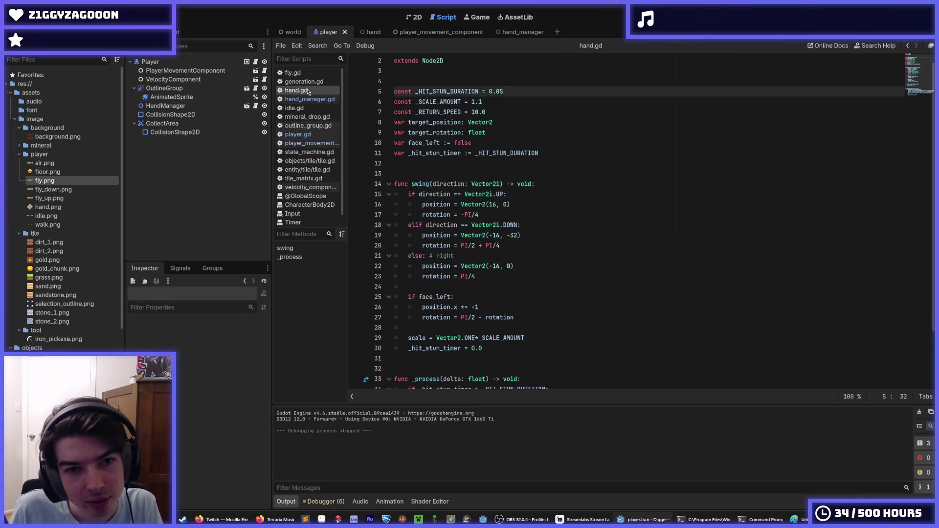
left_click(477, 113)
key("BackSpace")
type("5")
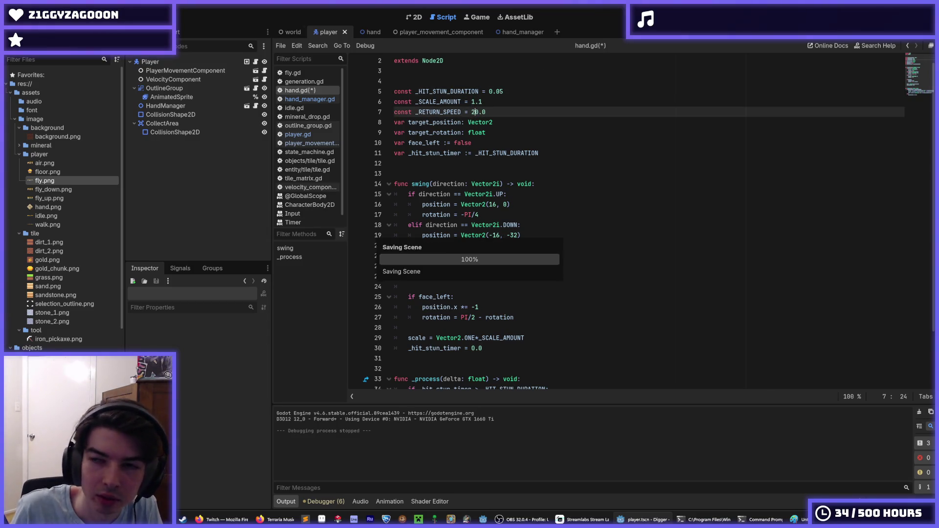
key("F5")
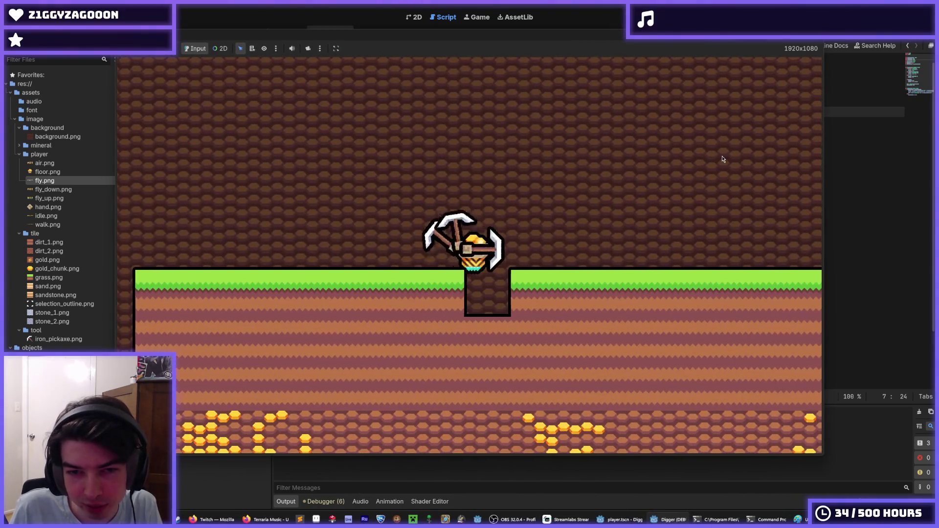
Dig a stepped shaft from the pit down through the dirt into the grey stone
key("Down")
key("Left")
key("Down")
key("Left")
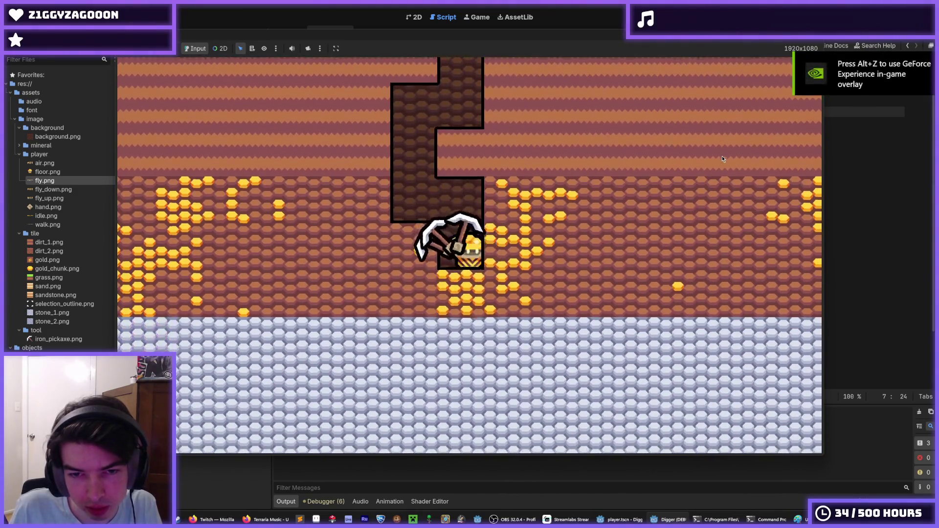
key("Down")
key("Right")
key("Down")
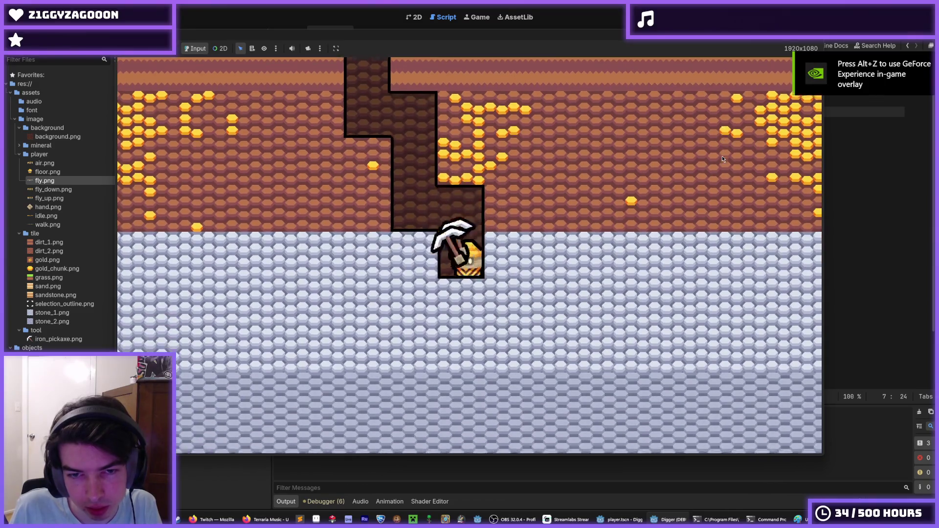
key("Left")
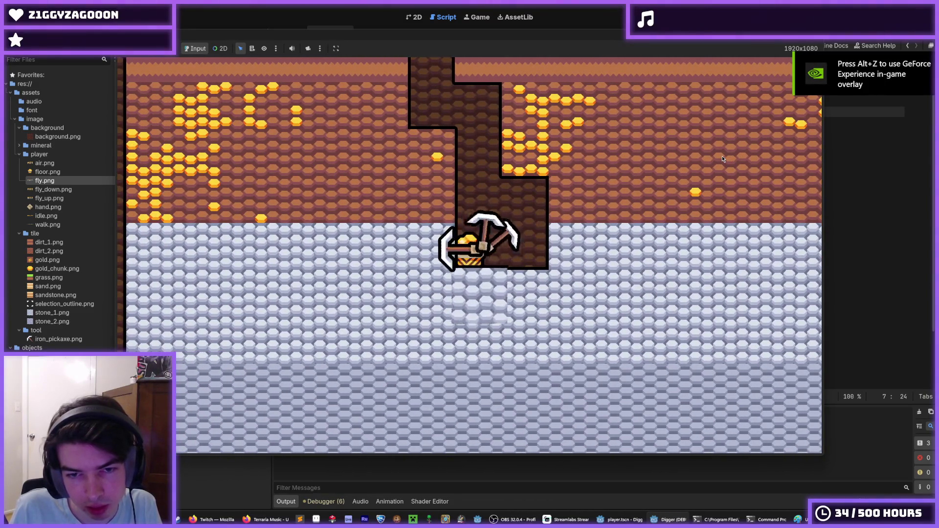
key("Down")
key("Left")
key("Right")
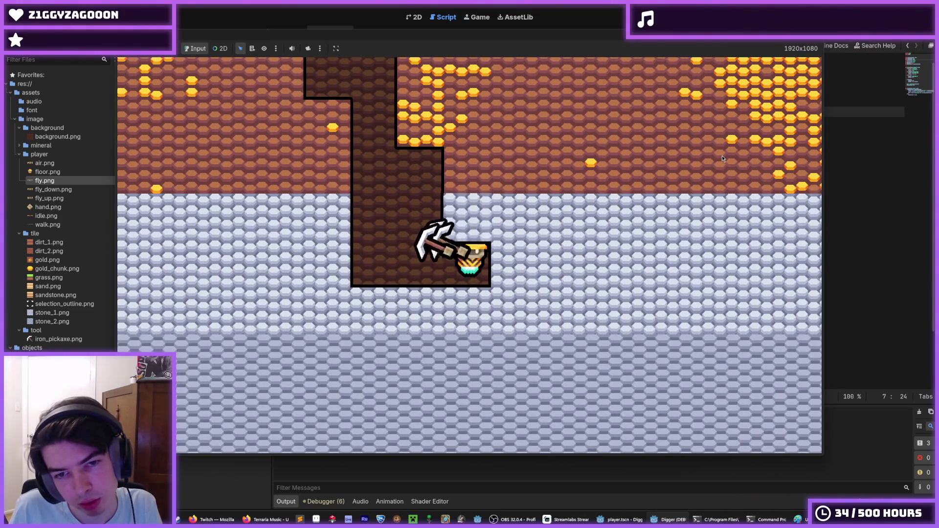
Mine sideways and deeper through the stone, alternating right and left tiles
key("Up")
key("Right")
key("Down")
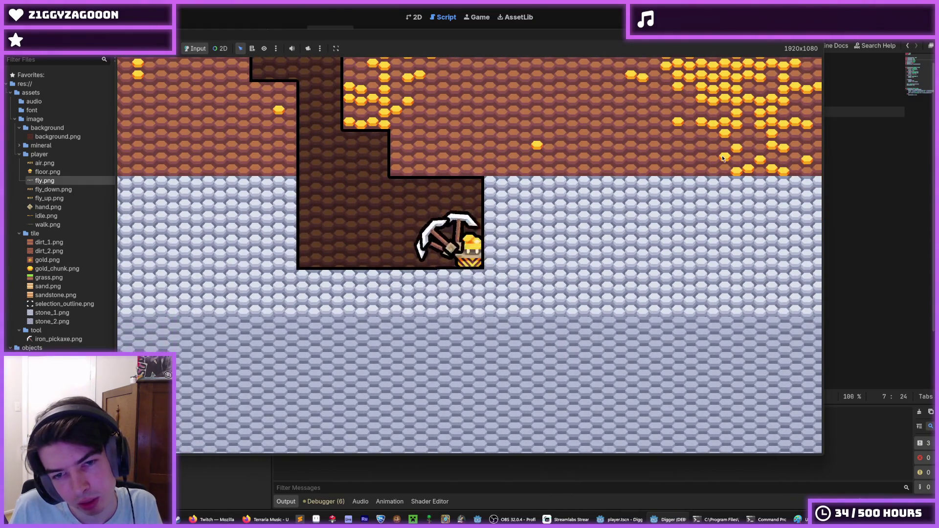
key("Down")
key("Right")
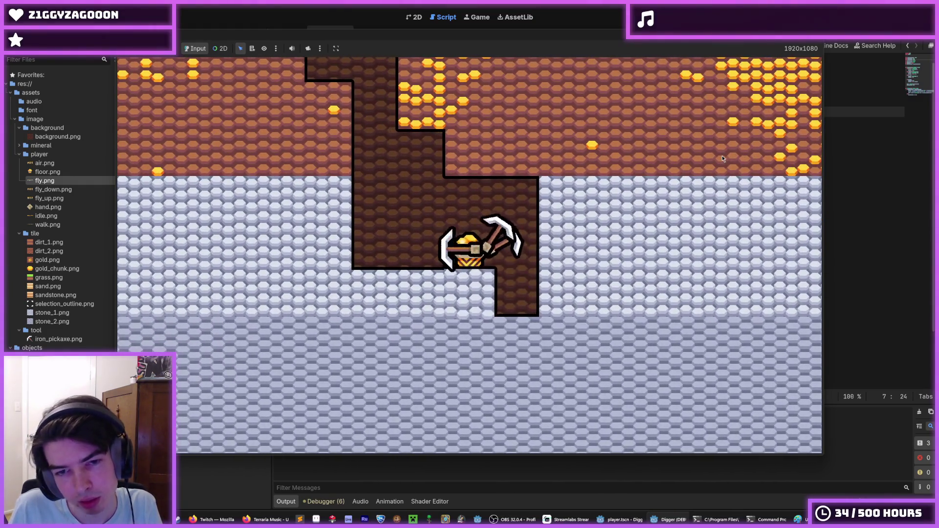
key("Down")
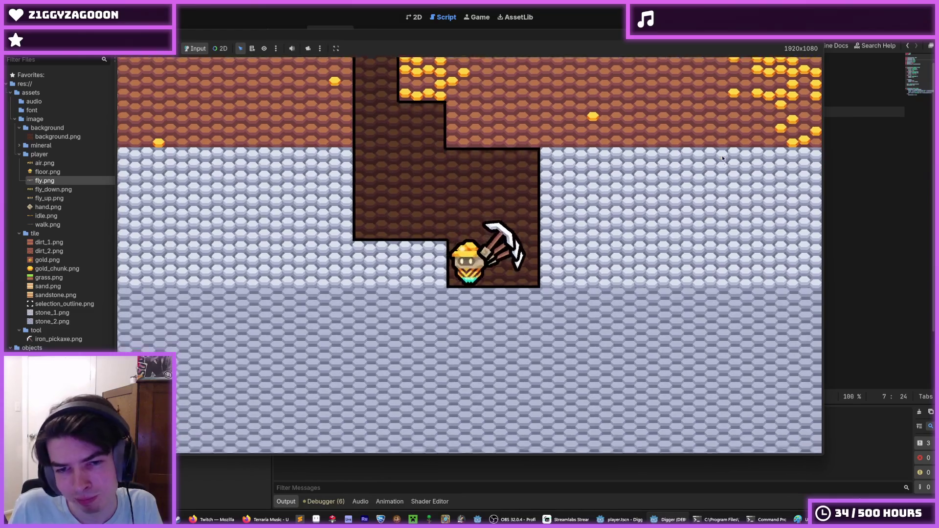
key("Left")
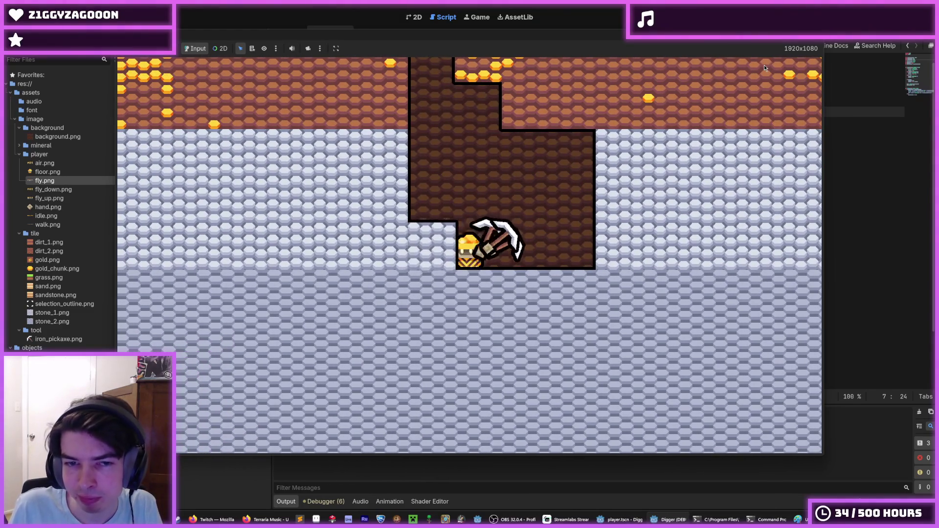
key("Left")
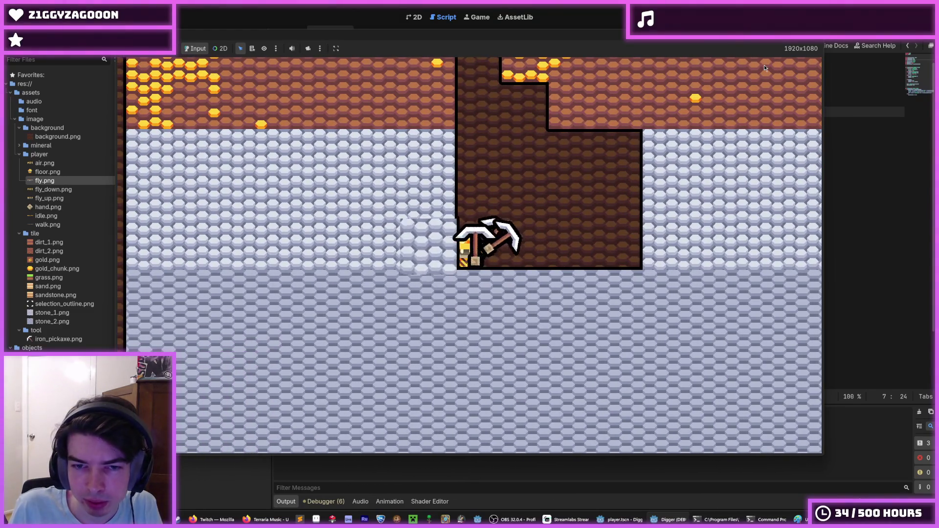
key("Up")
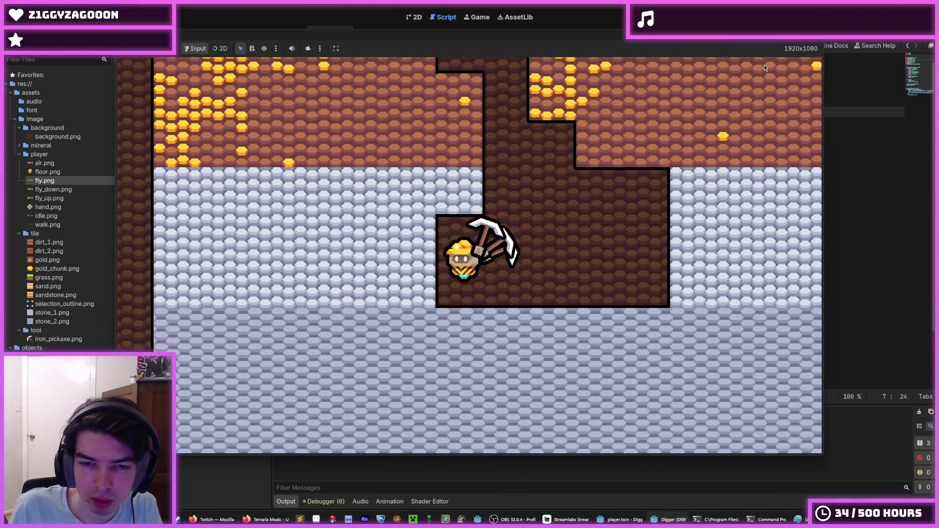
Dig a few more stone tiles down and left with WASD, then stop the game
key("s")
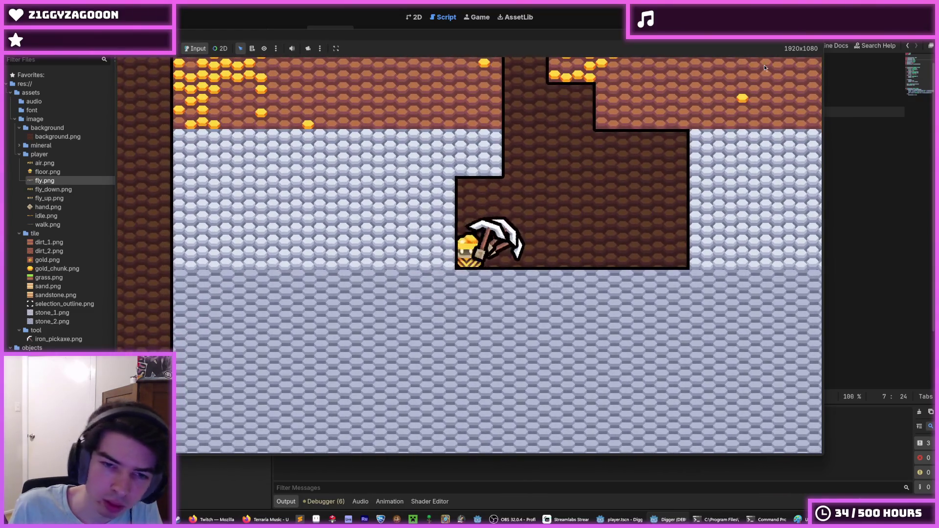
key("a")
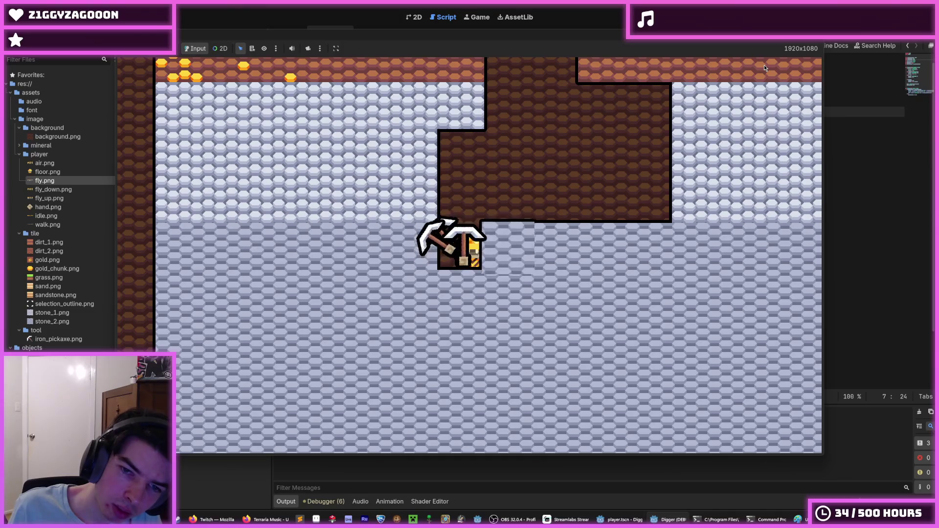
key("d")
key("s")
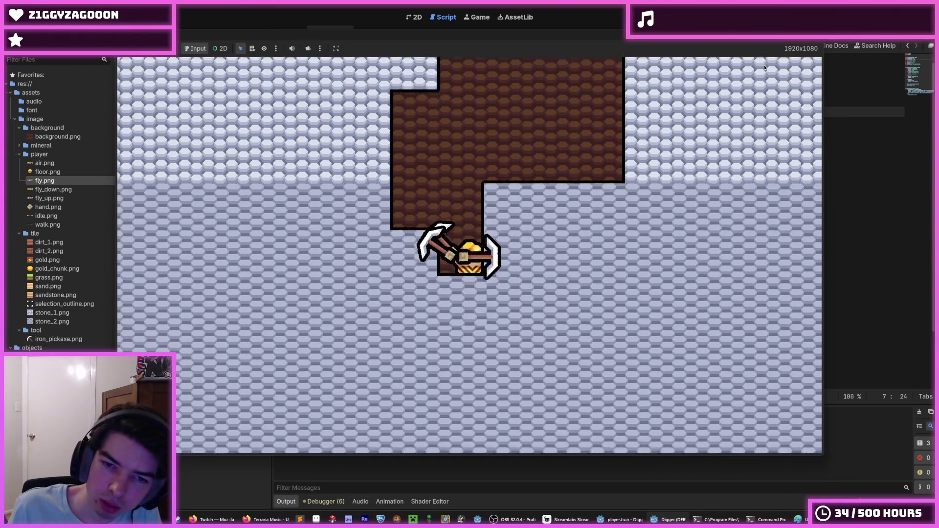
key("s")
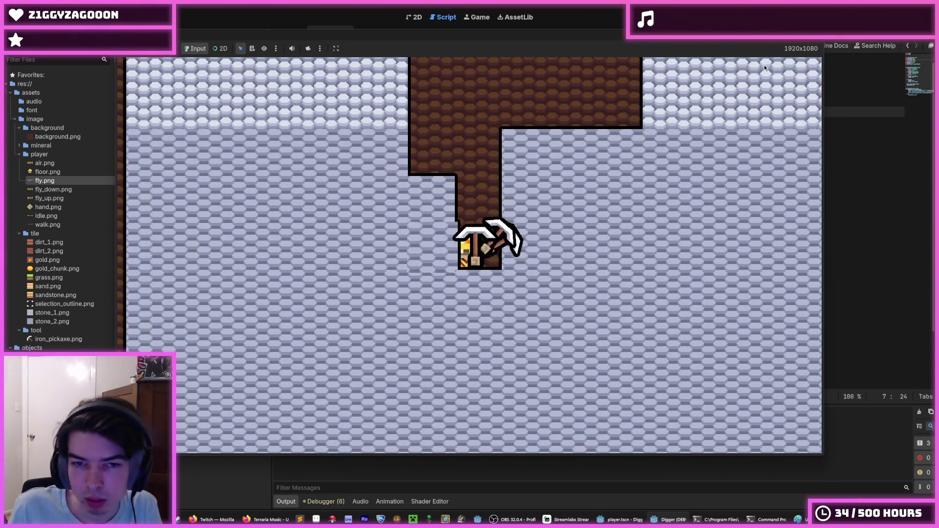
key("a")
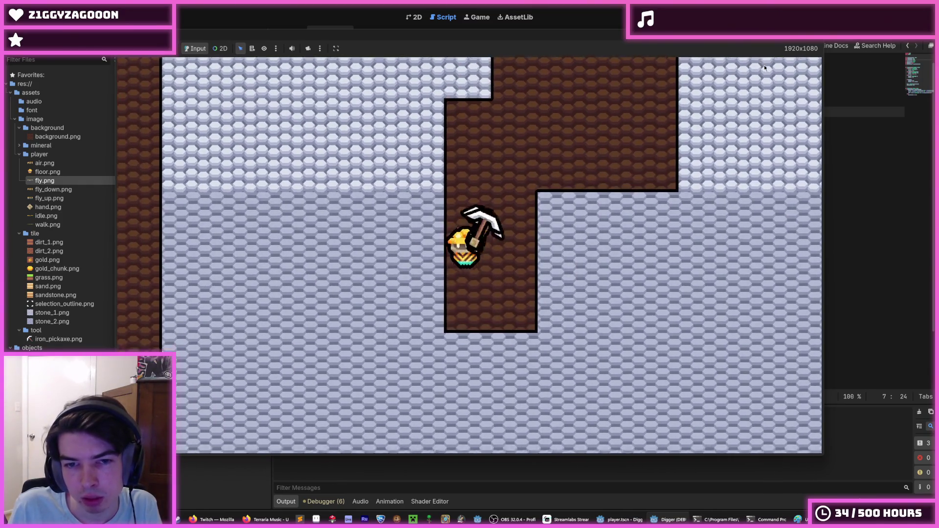
key("a")
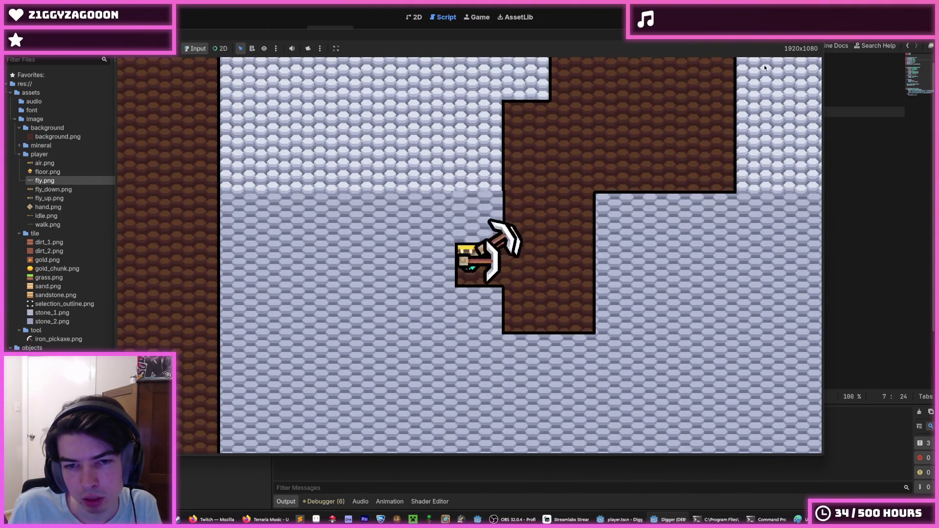
key("w")
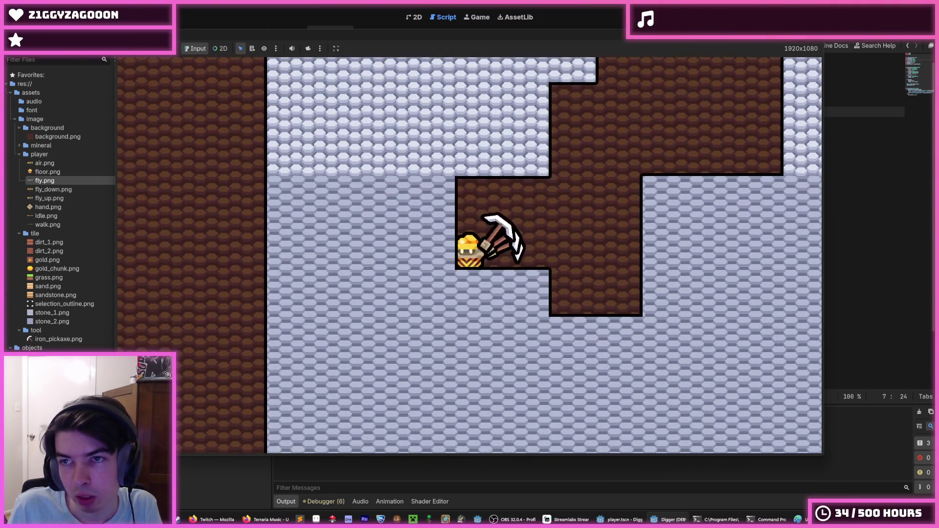
key("F8")
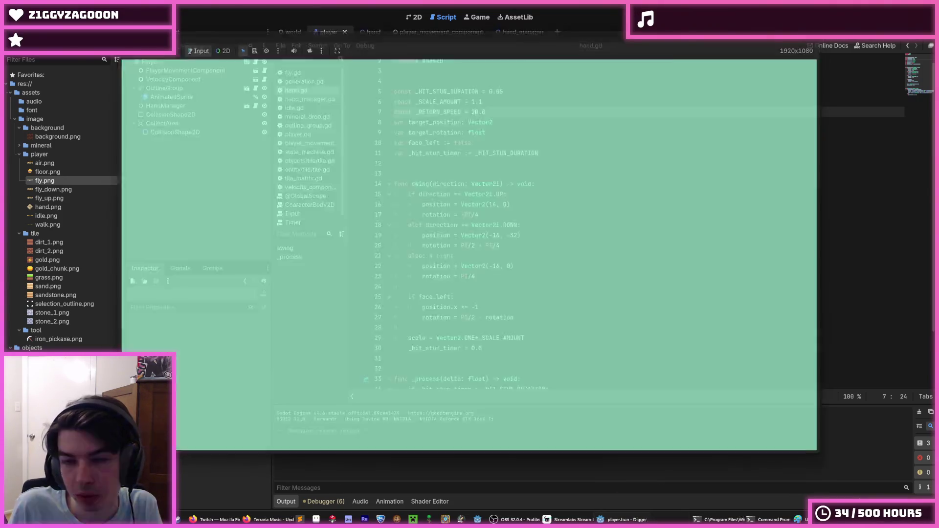
Cycle through the world, hand and player scenes, open hand_manager.tscn and select Hand3
left_click(289, 32)
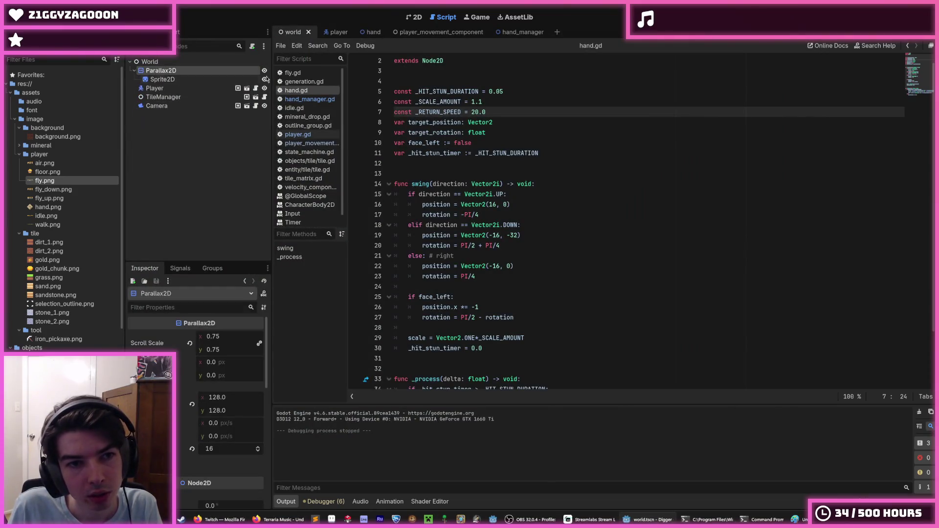
left_click(364, 32)
left_click(326, 32)
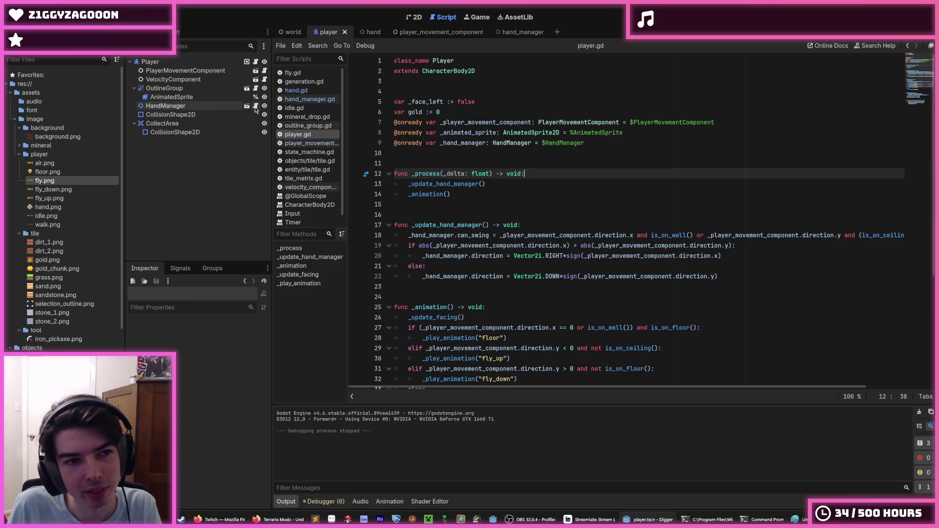
left_click(256, 107)
left_click(187, 97)
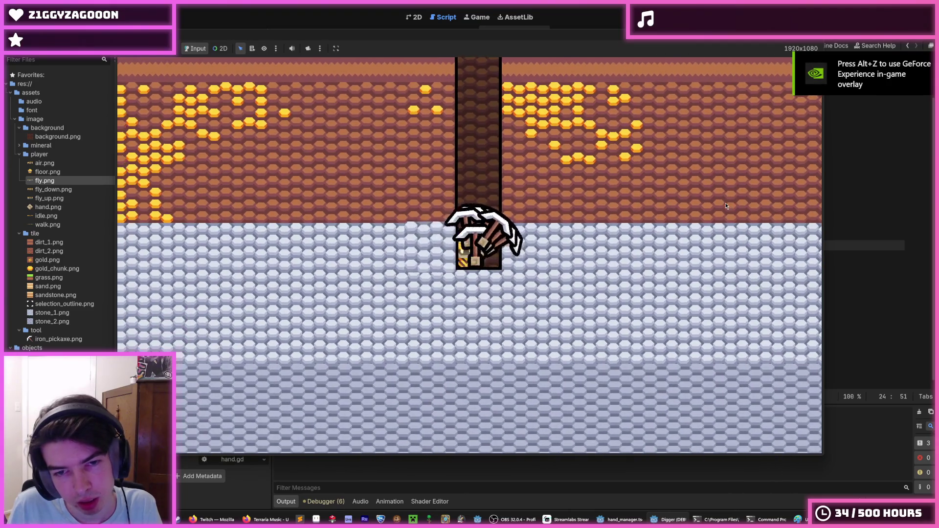
Tunnel left, right and upward through the stone with the many-handed miner
key("Left")
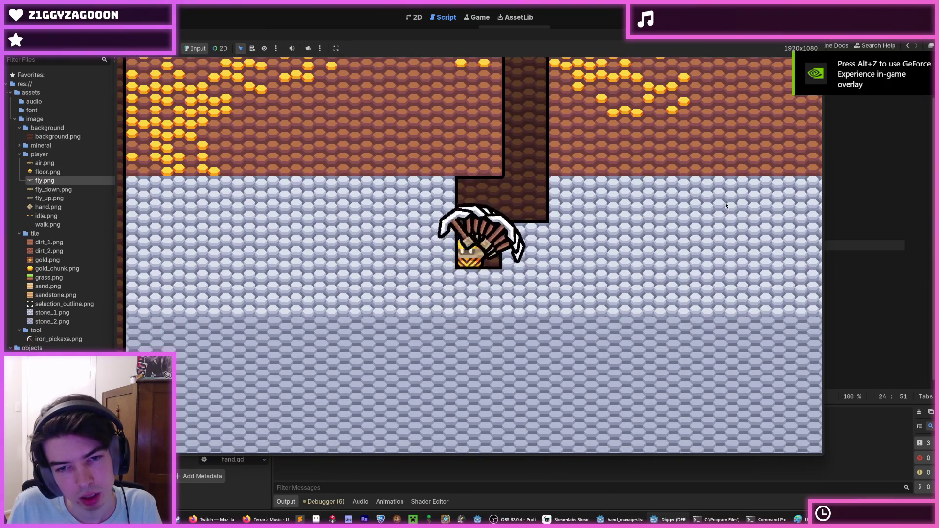
key("Left")
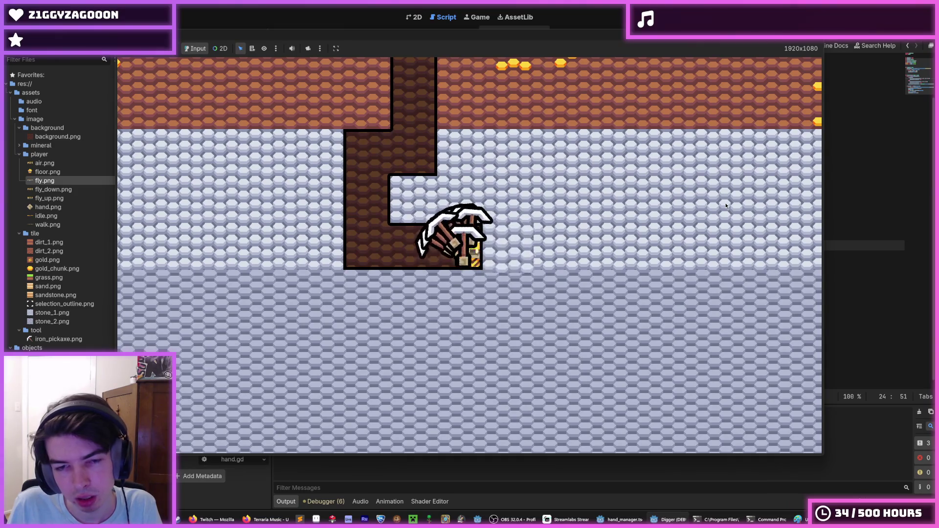
key("Left")
key("Right")
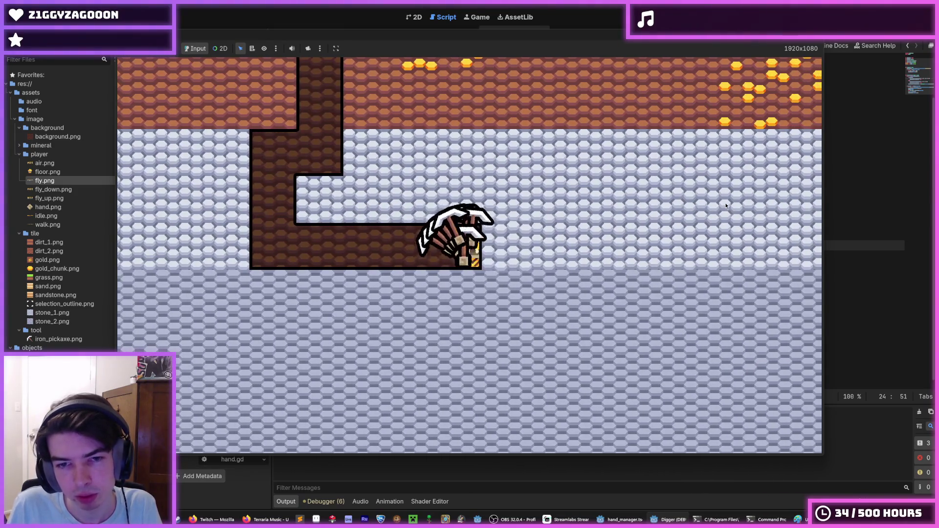
key("Right")
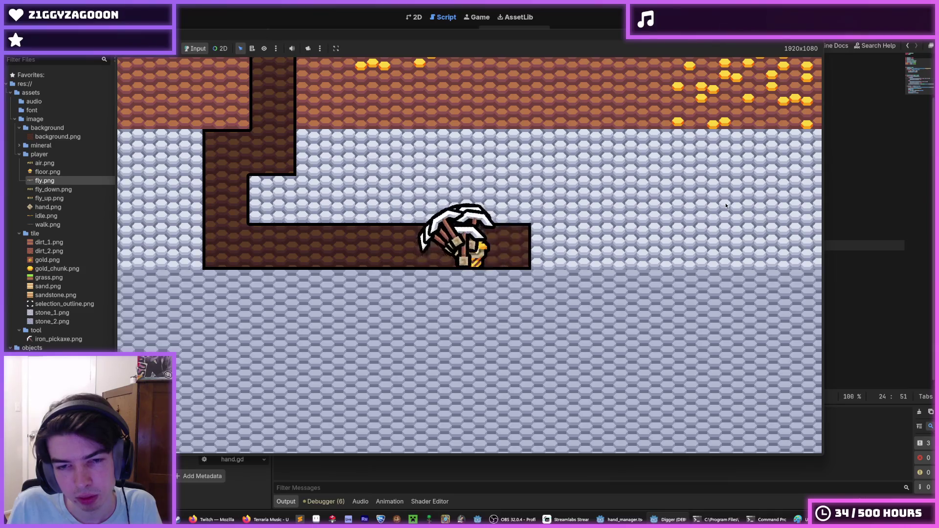
key("Up")
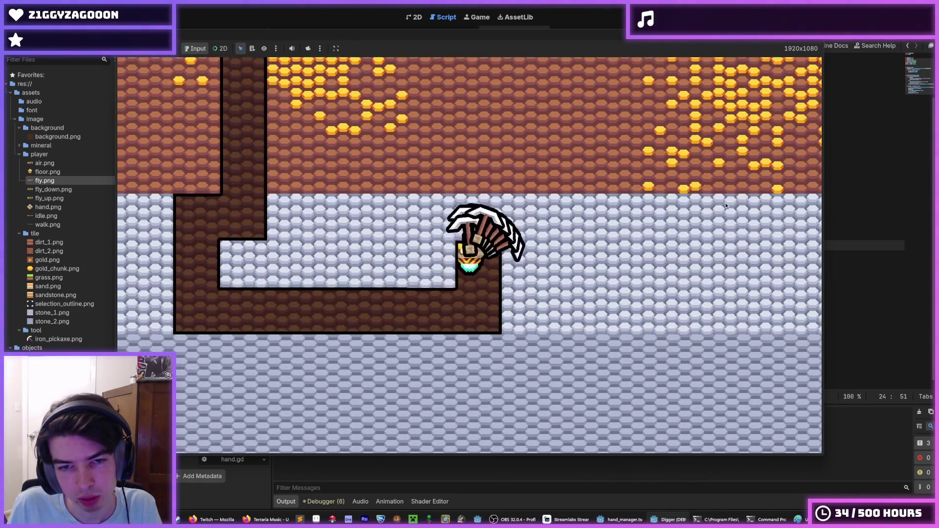
key("Left")
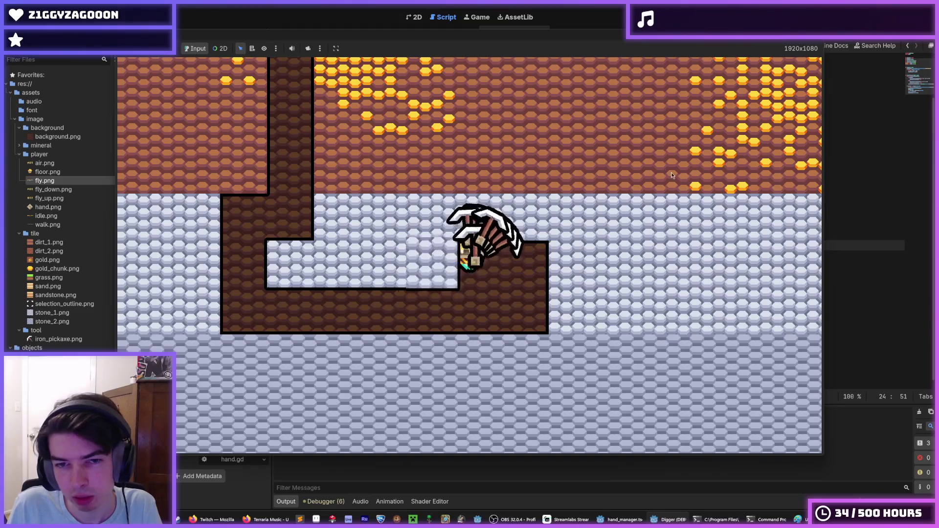
key("Left")
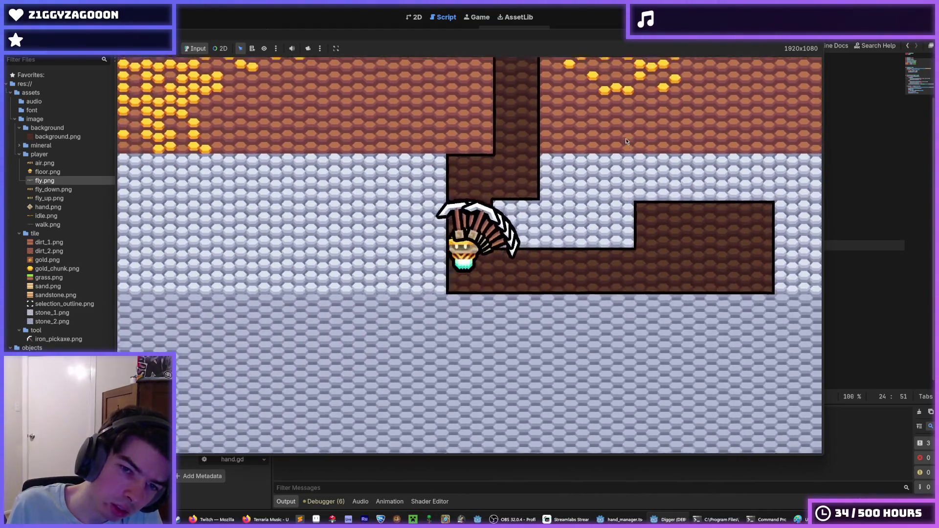
Fly up to the grass, dig back down and left into the gold, then stop the game
key("Up")
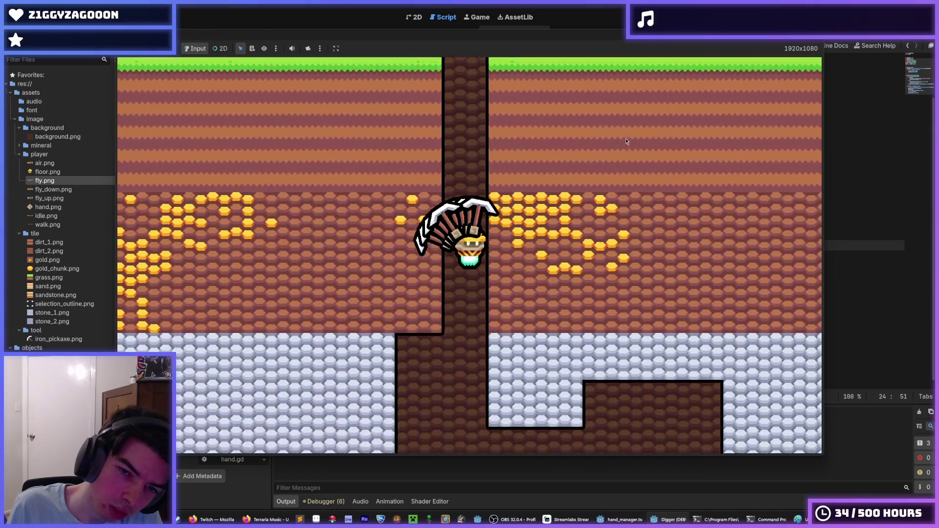
key("Up")
key("Left")
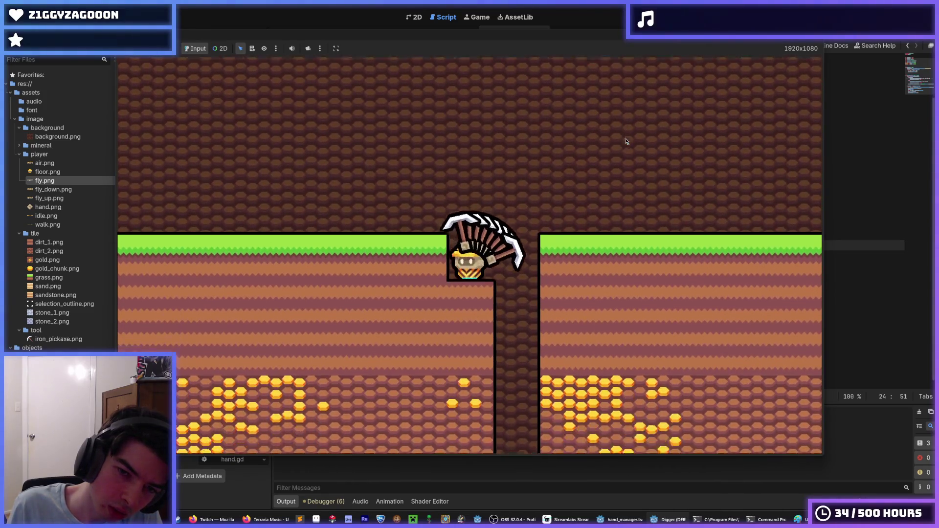
key("Down")
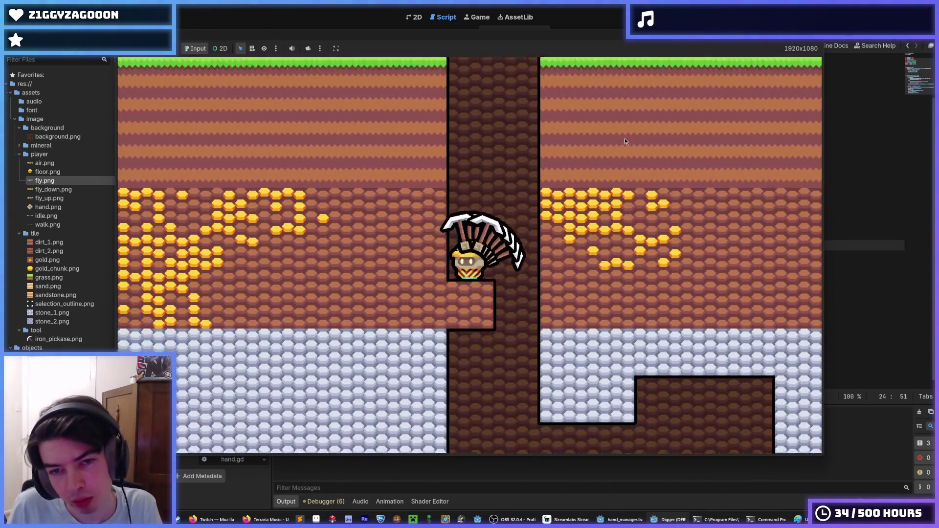
key("Left")
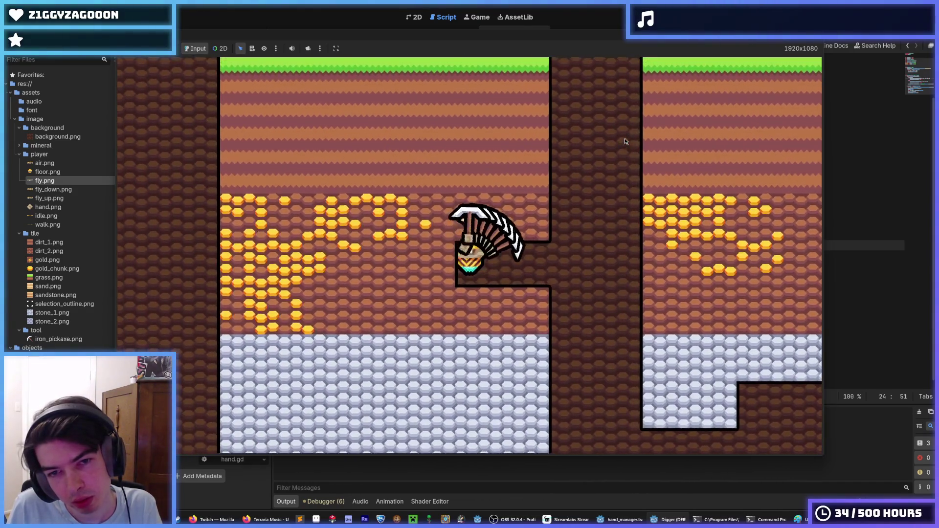
key("Up")
key("Left")
key("Down")
key("Left")
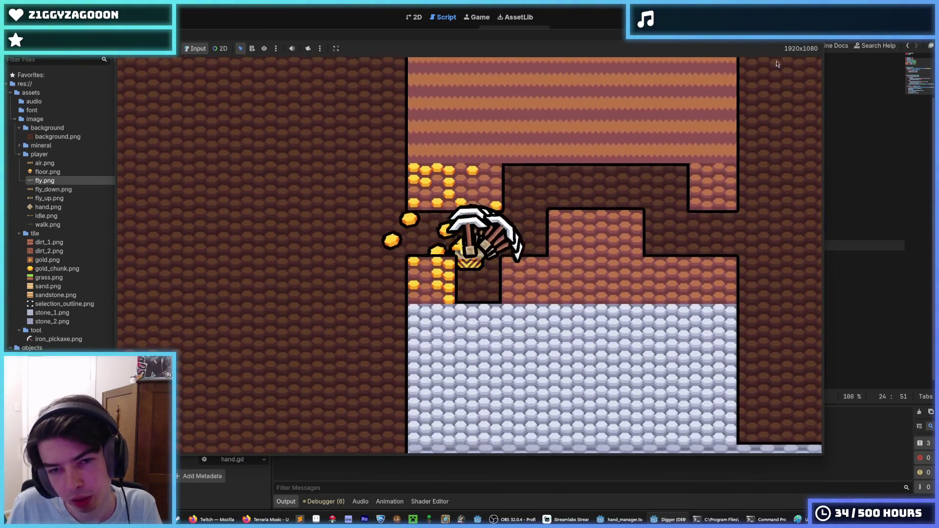
key("F8")
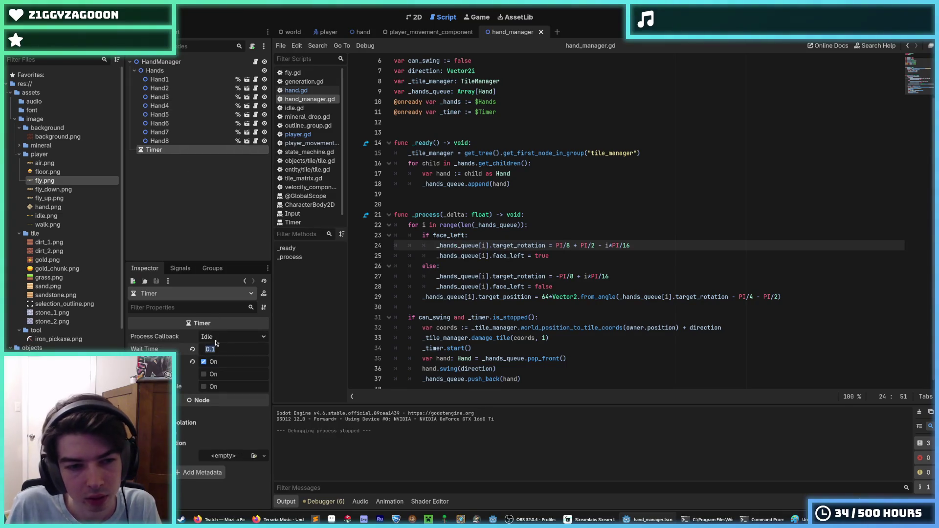
type("0.05")
Save the hand manager scene, launch the game, and dig down and right through the dirt
key("ctrl+s")
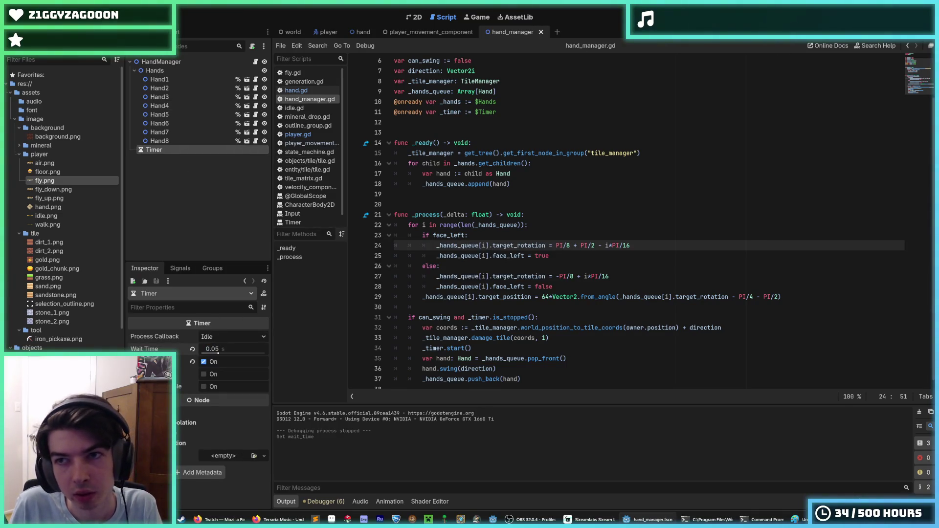
key("F5")
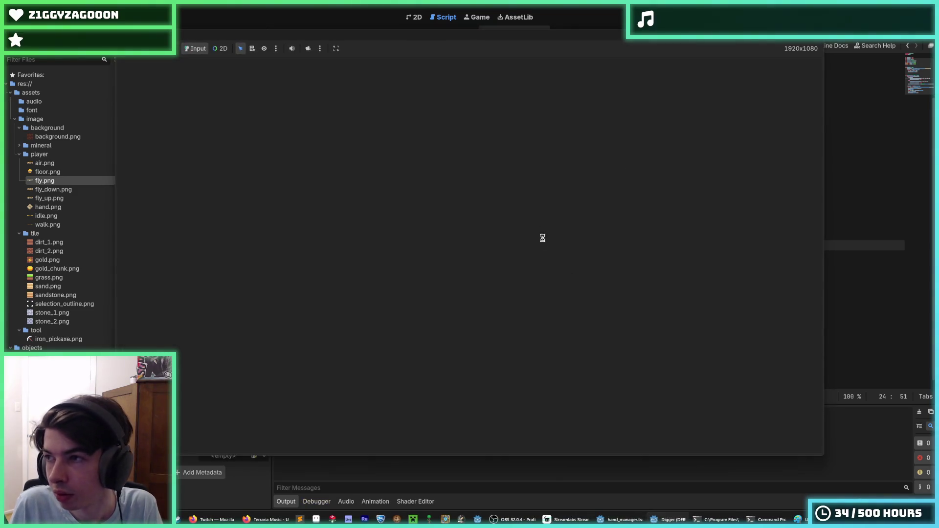
key("s")
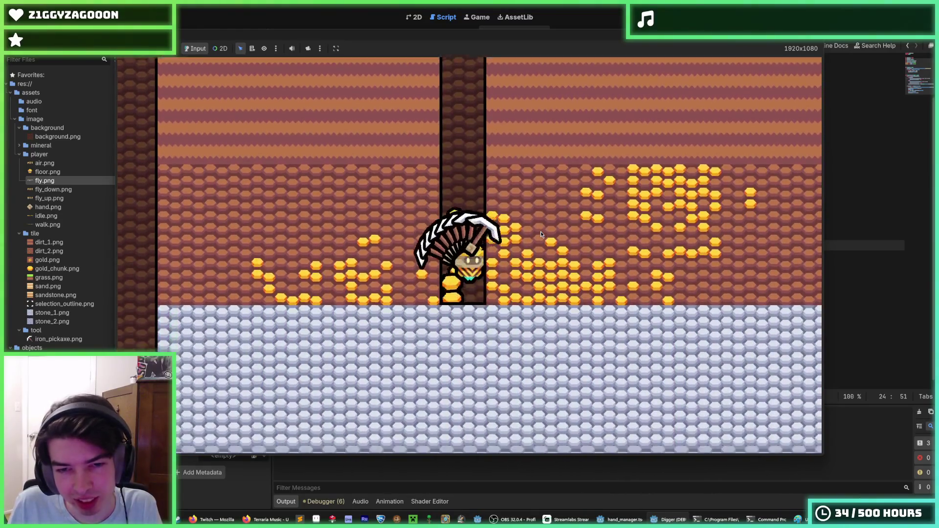
key("d")
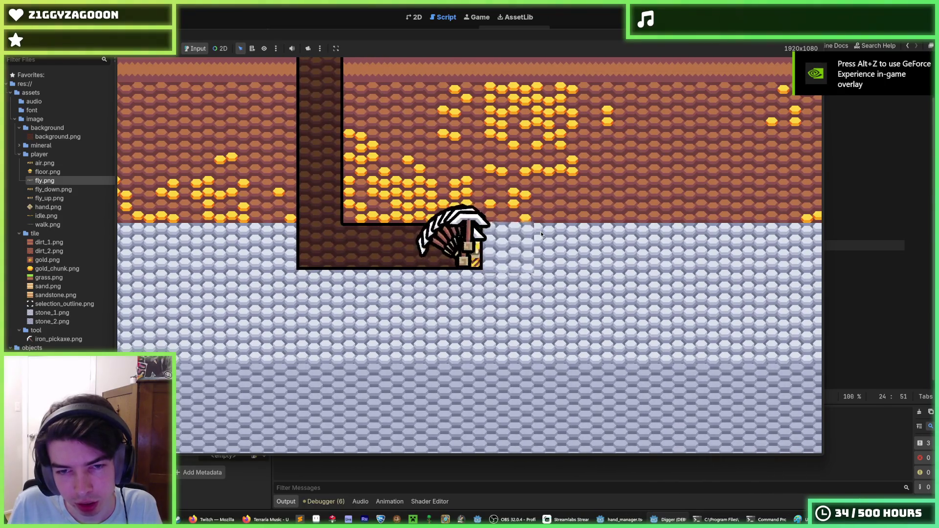
key("s")
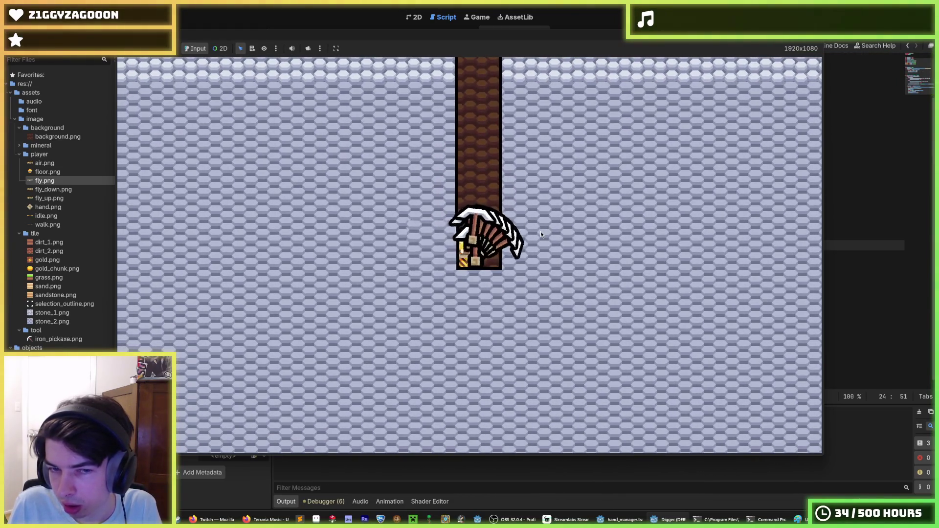
key("d")
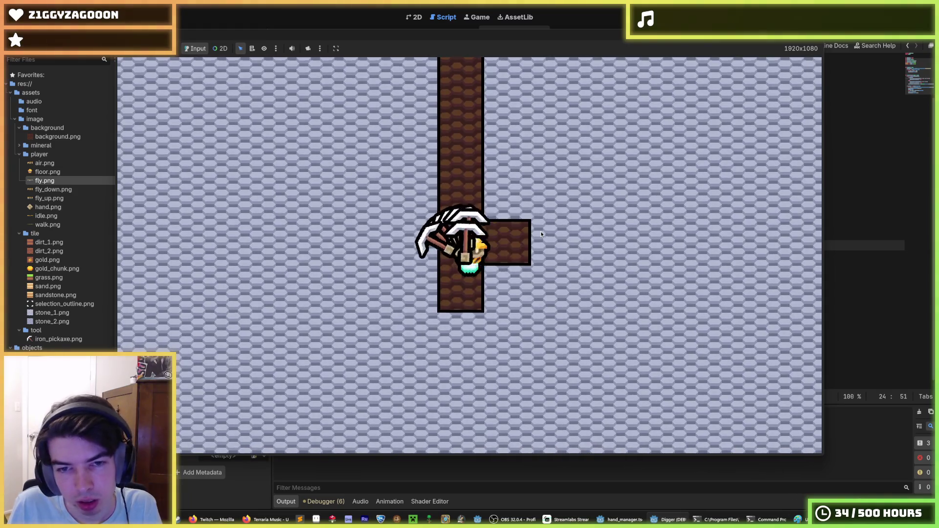
key("d")
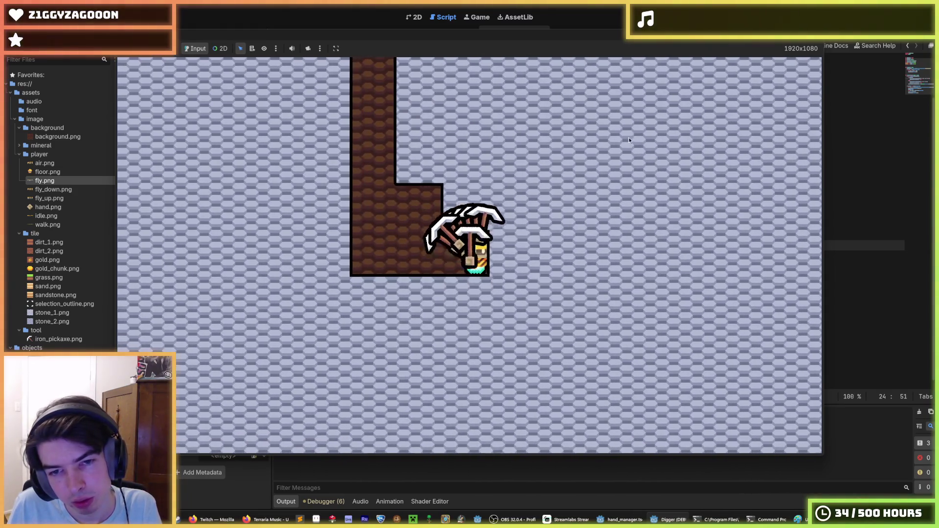
Keep digging a stepped shaft right and down, step left, then stop the game
key("s")
key("d")
key("s")
key("s")
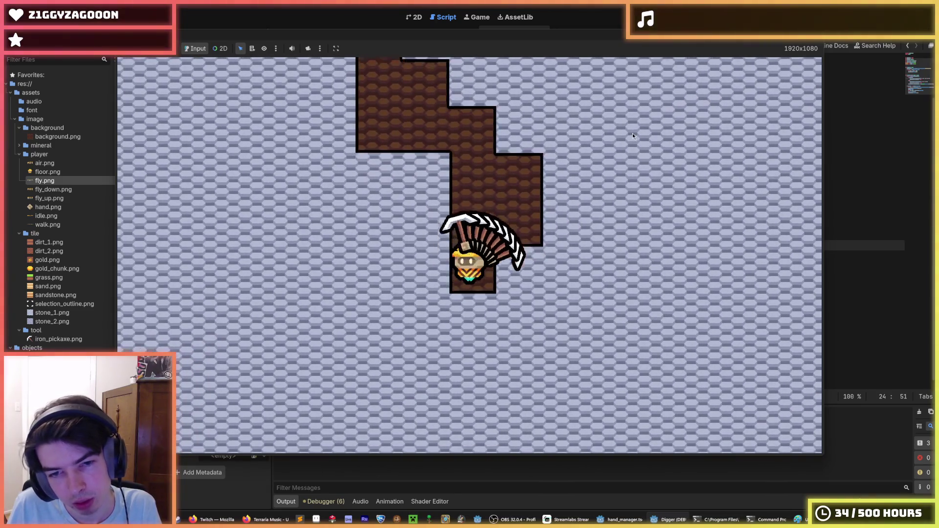
key("a")
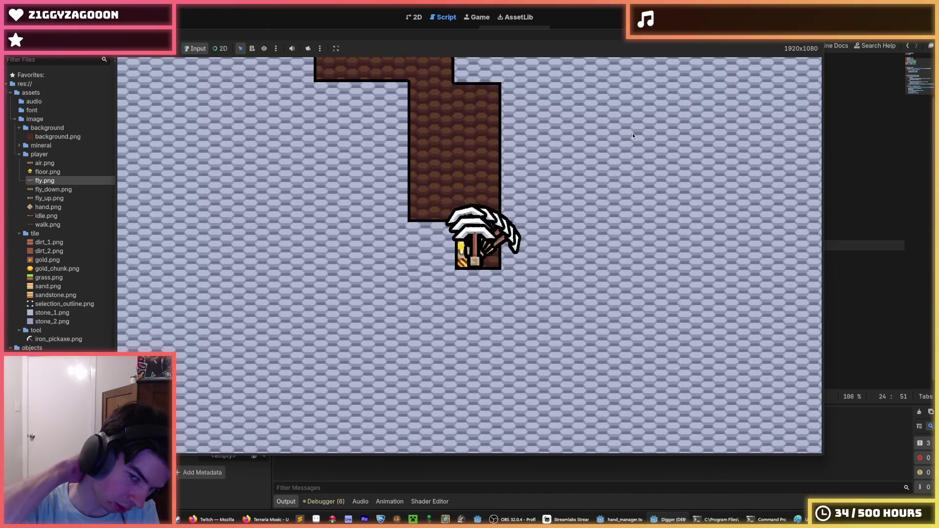
key("a")
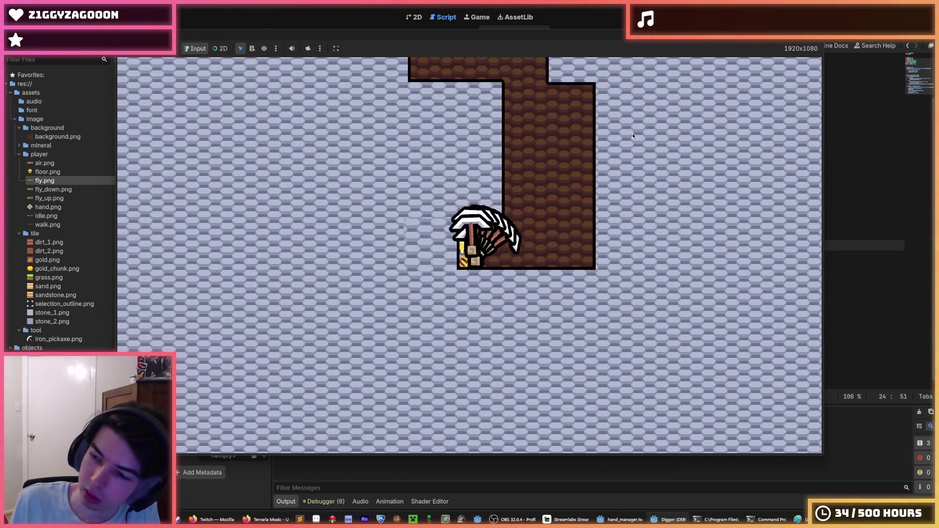
key("F8")
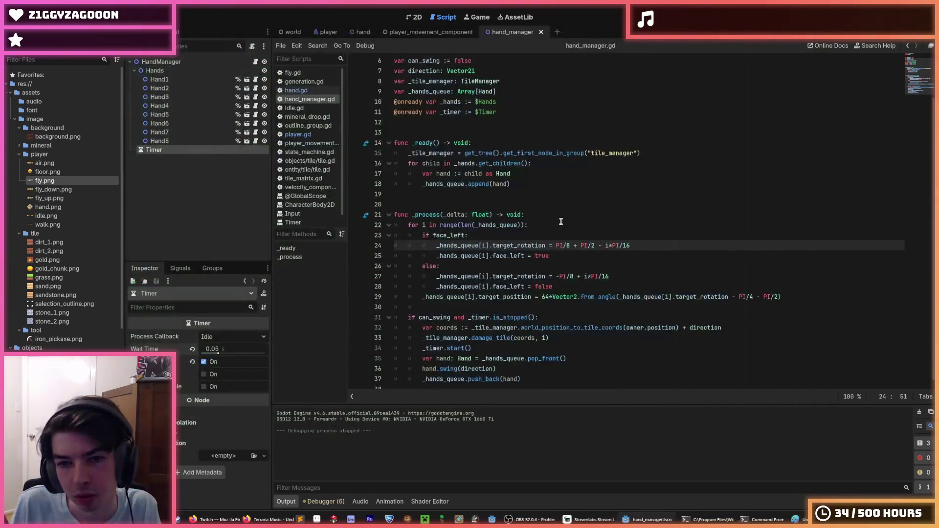
Change the swing timer's wait time from 0.05 to 0.1 seconds
left_click(537, 235)
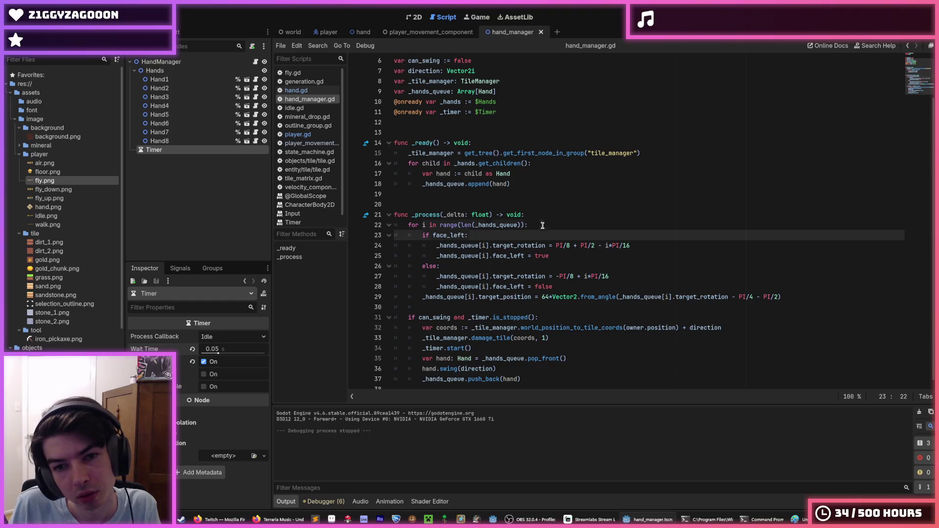
left_click(534, 215)
left_click(536, 222)
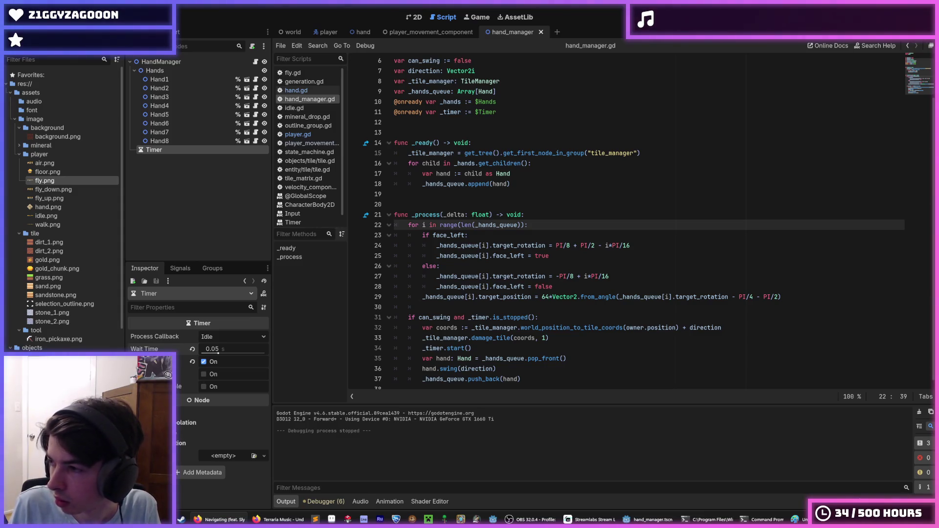
type("0.1")
key("Return")
Glance at hand.gd and return to line 21 of hand_manager.gd
scroll(489, 155, "up", 2)
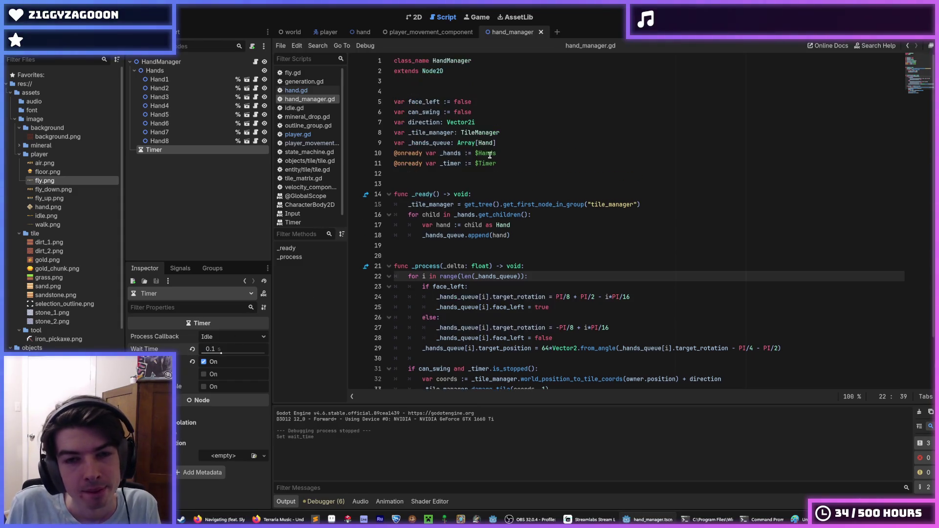
left_click(474, 115)
left_click(296, 90)
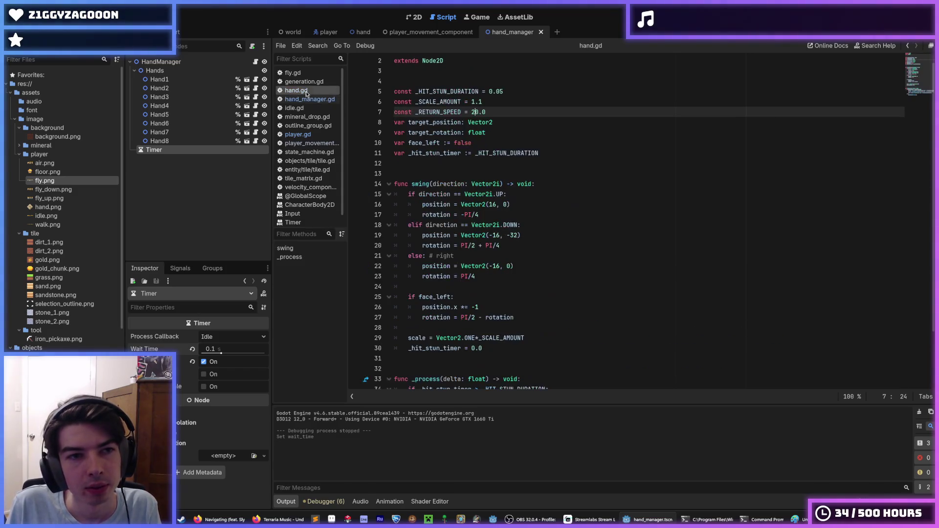
left_click(254, 64)
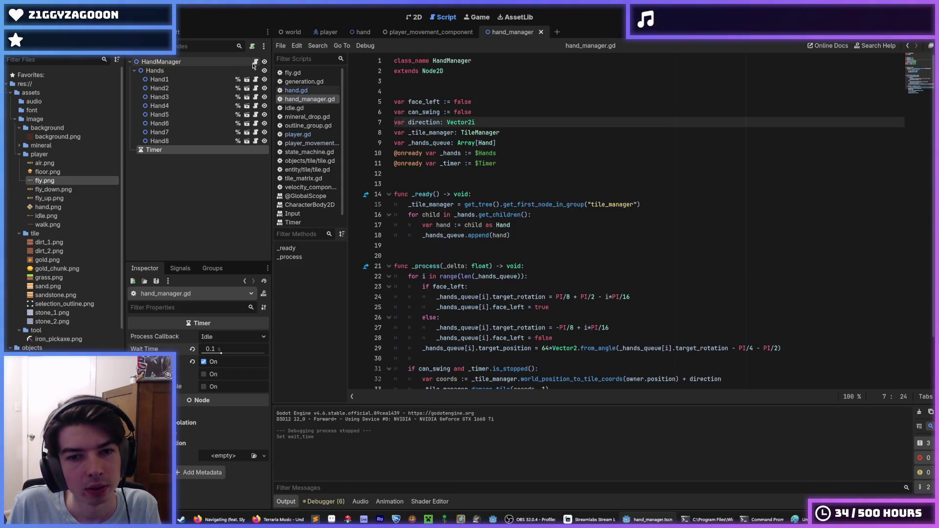
left_click(645, 263)
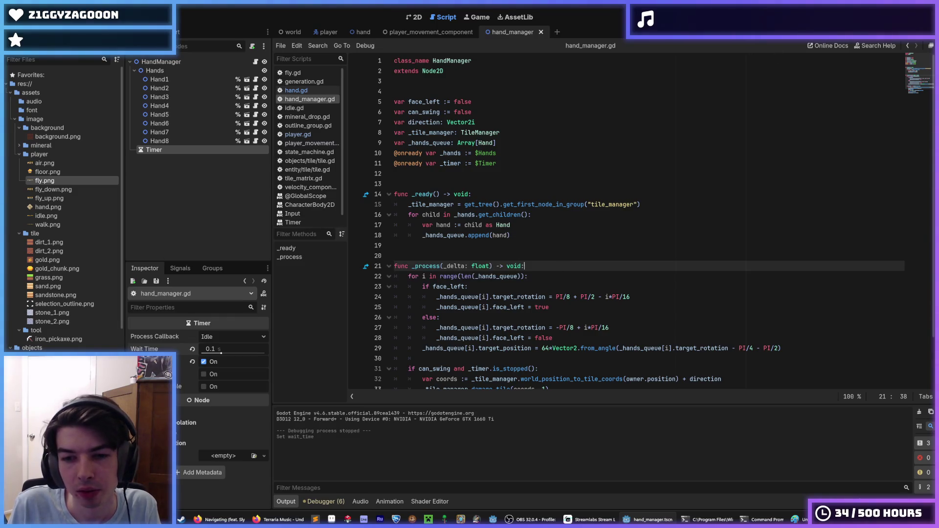
Run a brief test with the slower timer, stop it, then select Hand3 through Hand8
key("F5")
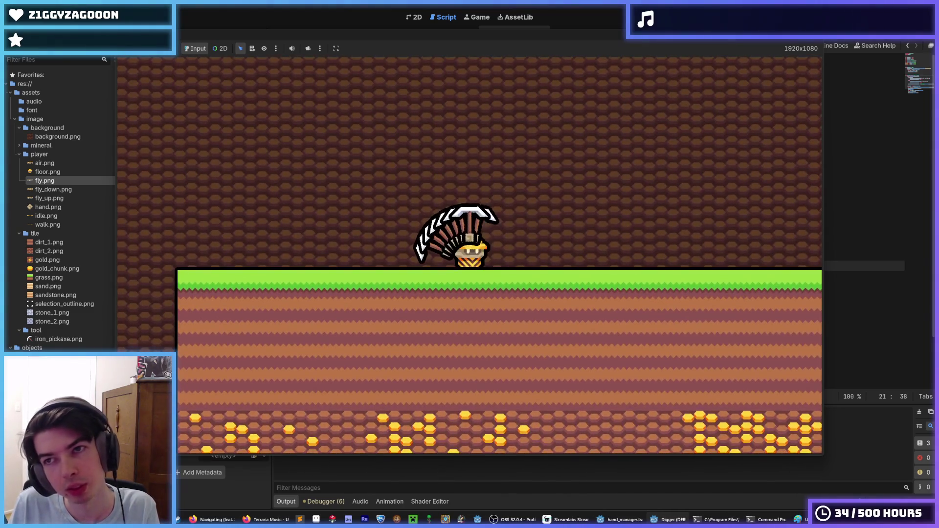
key("F8")
left_click(162, 141)
left_click(168, 98, "shift")
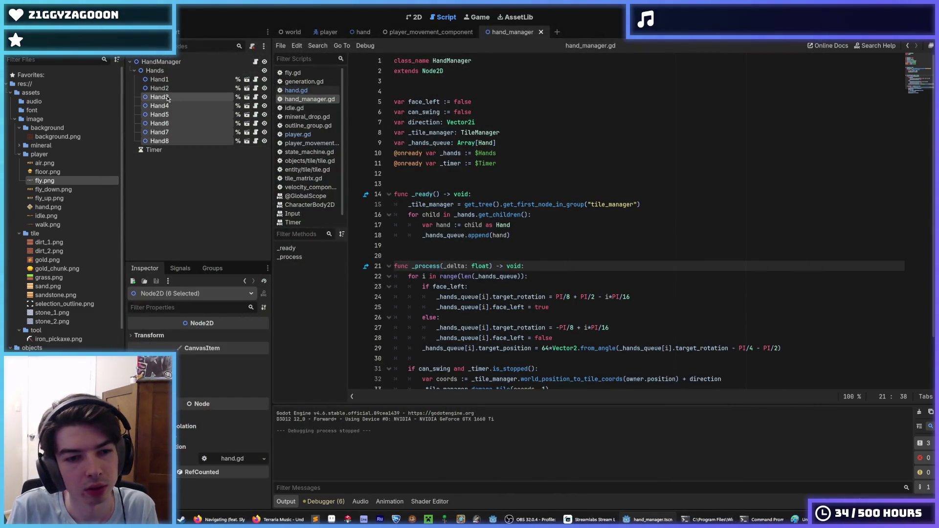
Confirm deleting Hand3–Hand8, run the game, and dig down through the grass with two hands
left_click(447, 271)
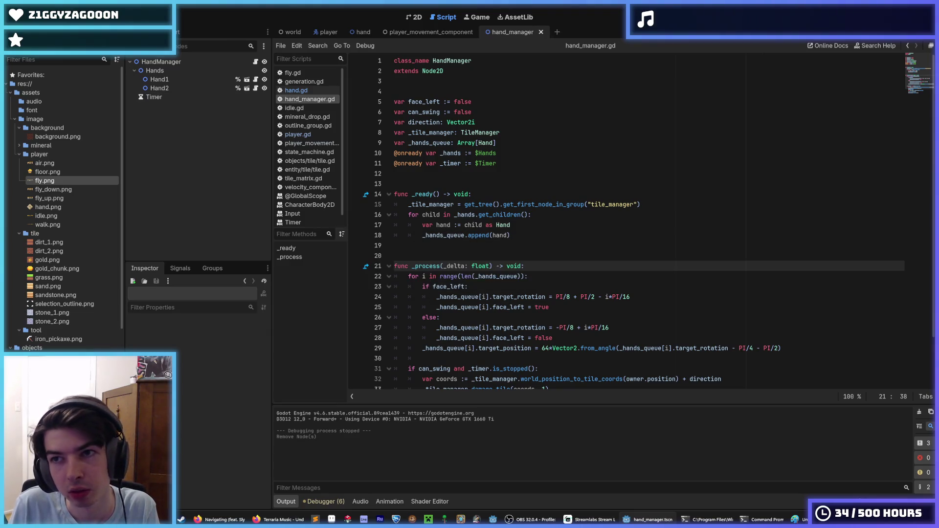
key("F5")
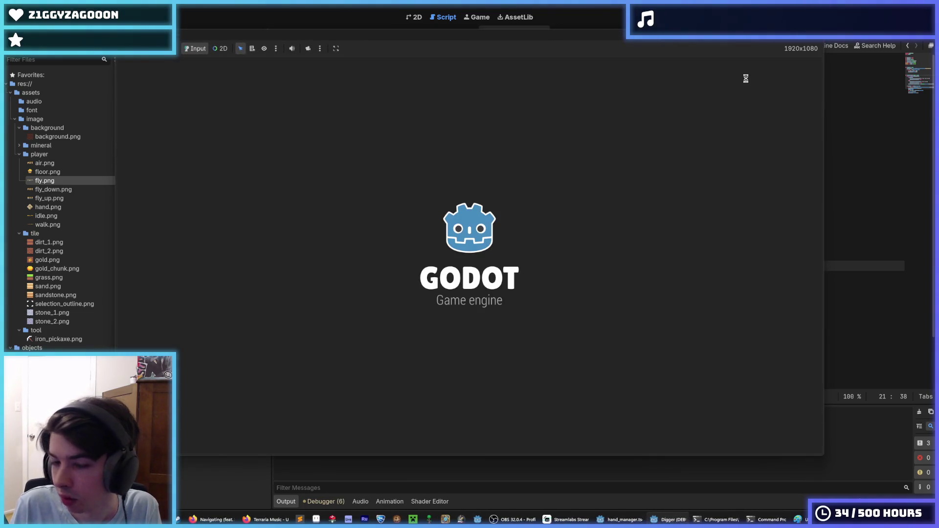
key("s")
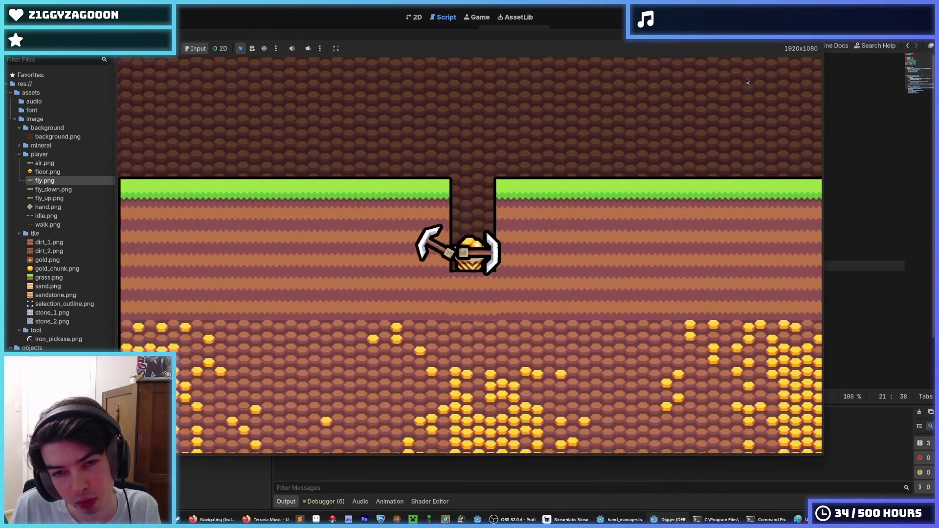
key("a")
key("s")
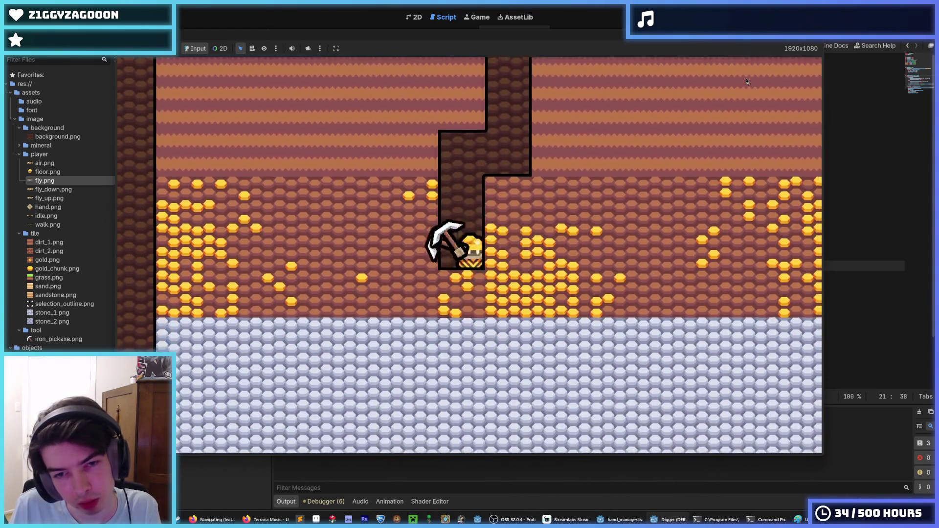
key("d")
key("s")
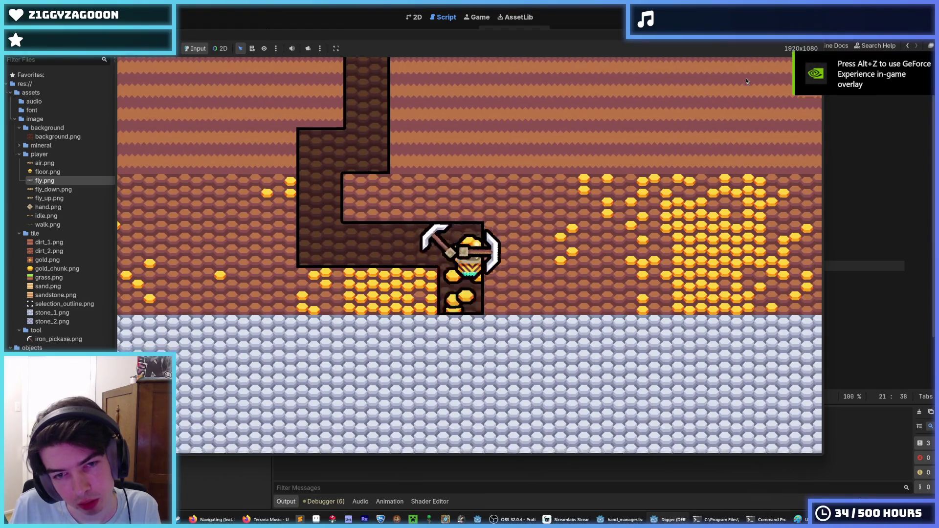
key("a")
Fly up and tunnel several tiles right along the upper row, then dig down and left
key("w")
key("d")
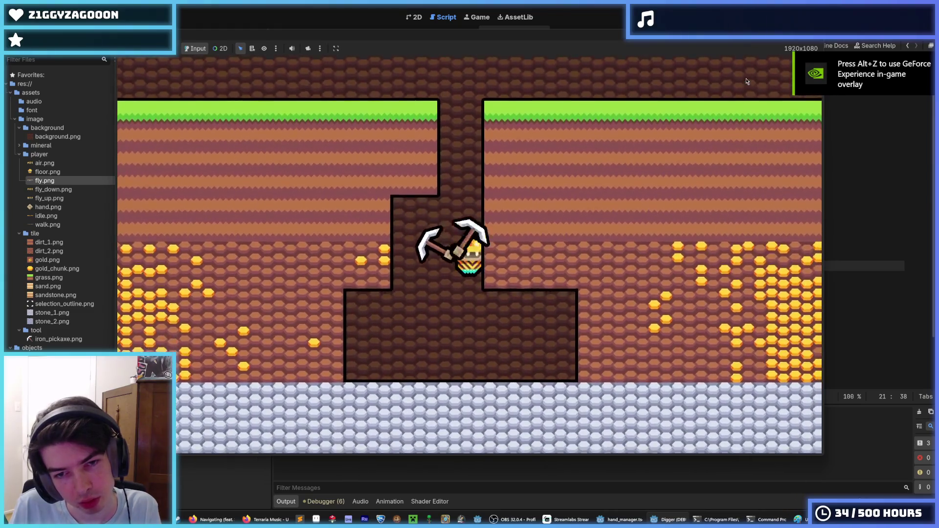
key("d")
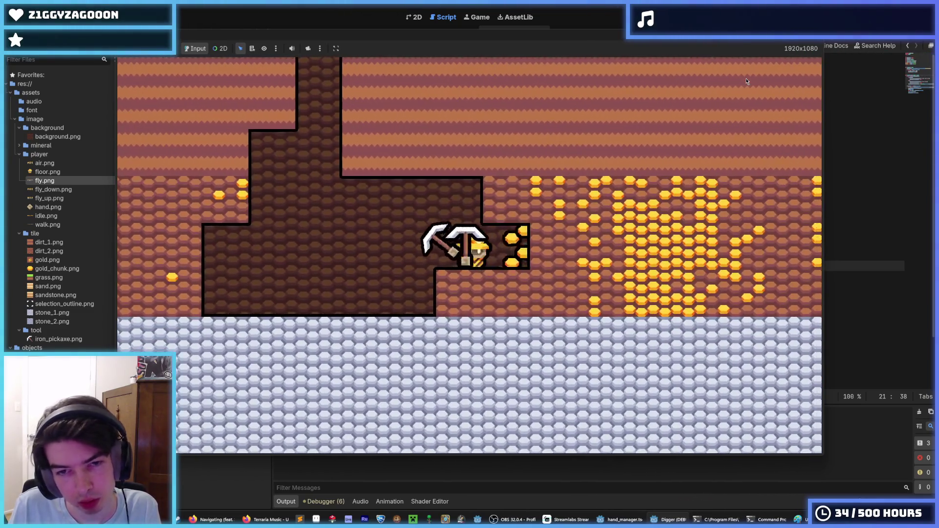
key("d")
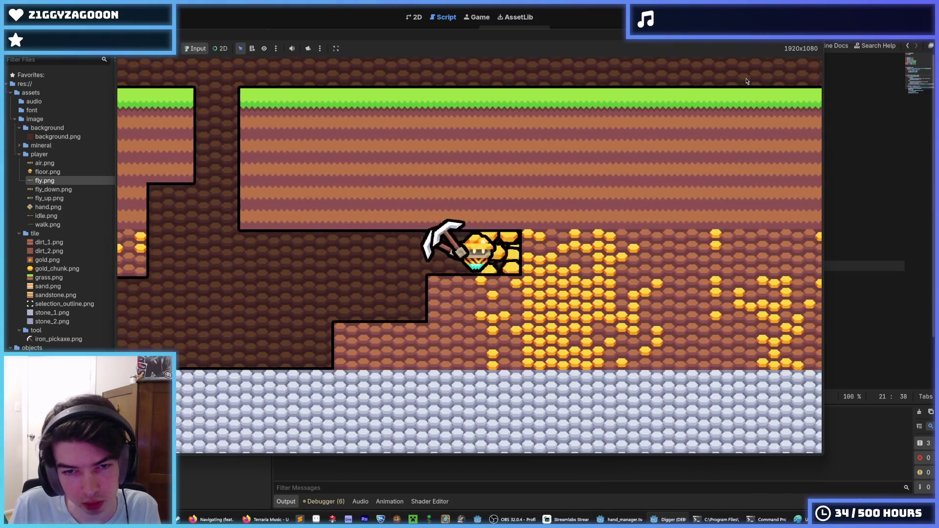
key("s")
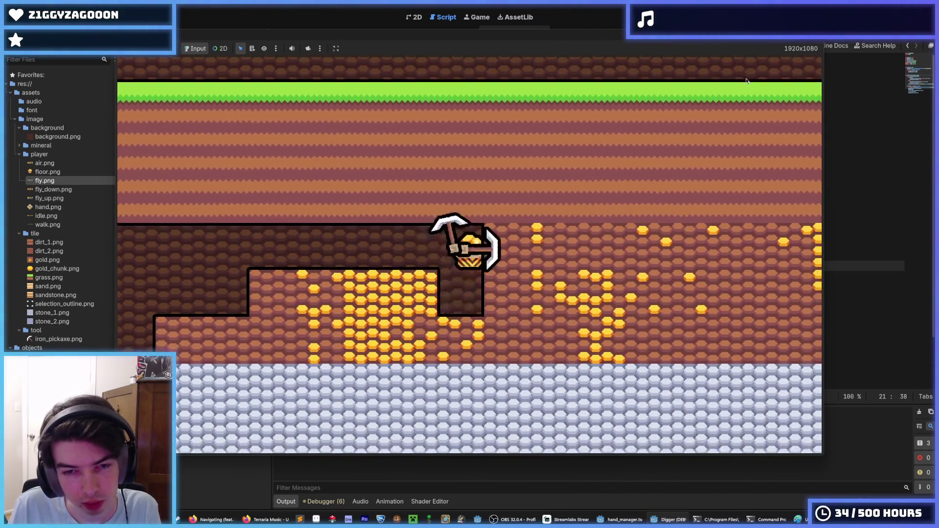
key("a")
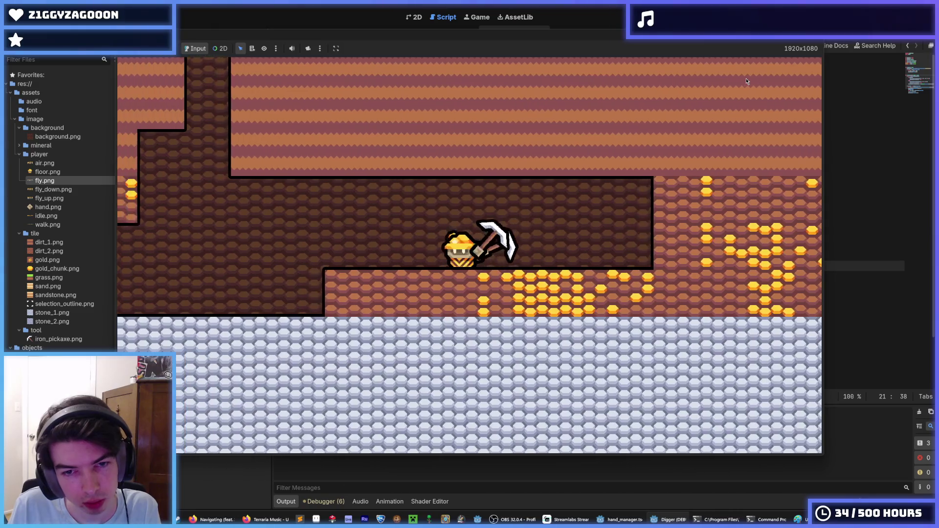
key("d")
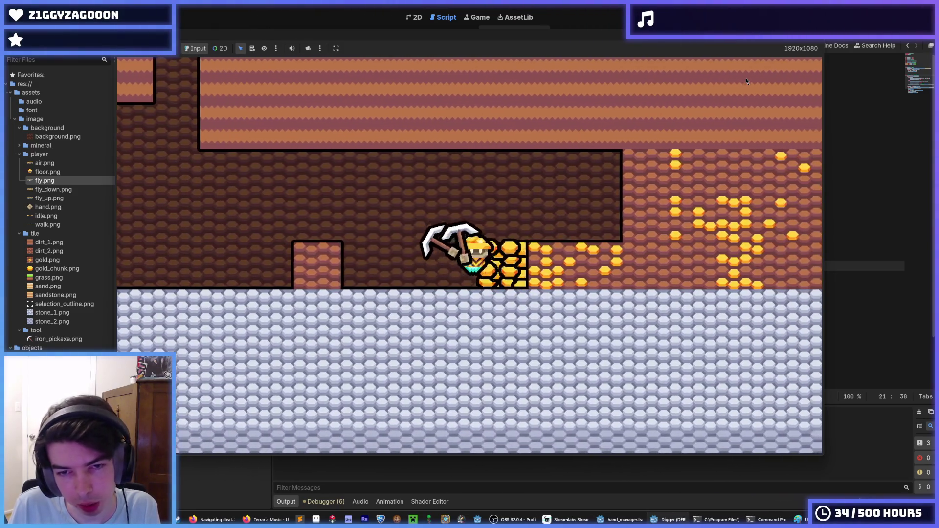
key("d")
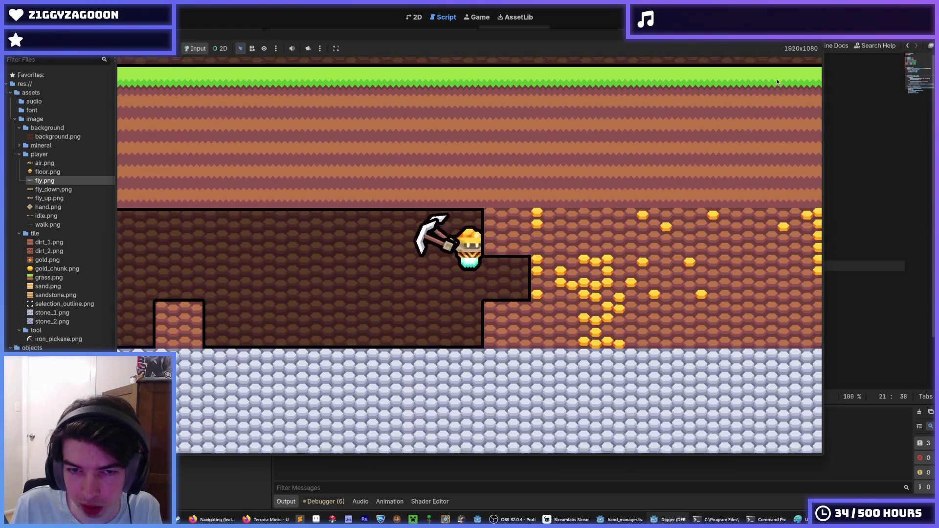
Mine down and sideways in alternating directions, flying back up through the tunnel
key("a")
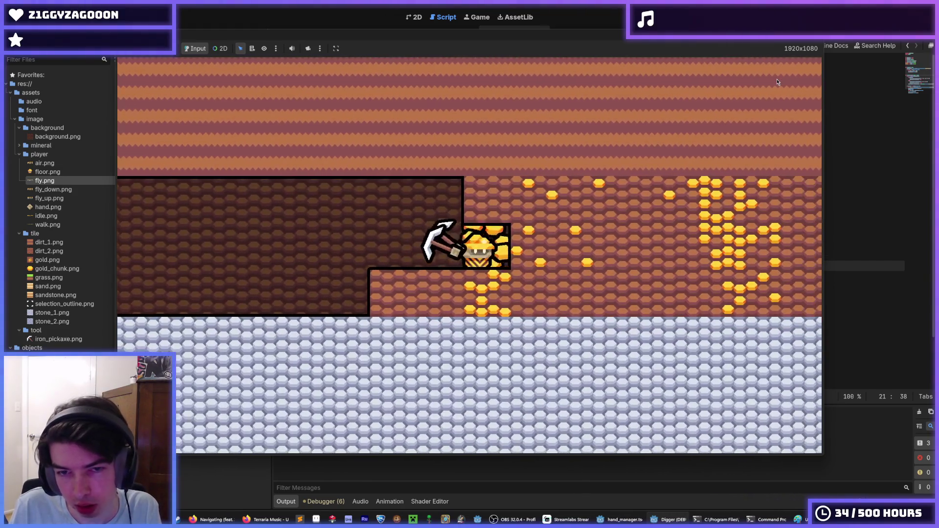
key("d")
key("a")
key("d")
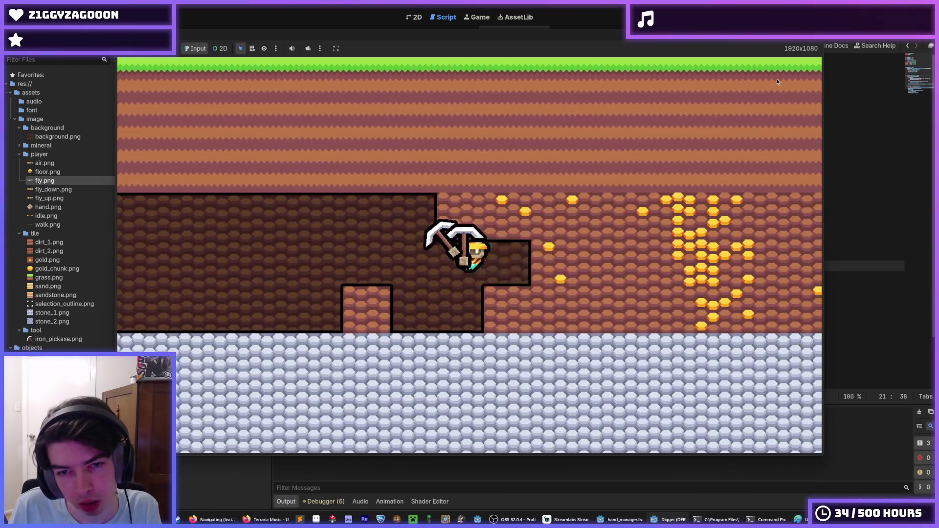
key("w")
key("d")
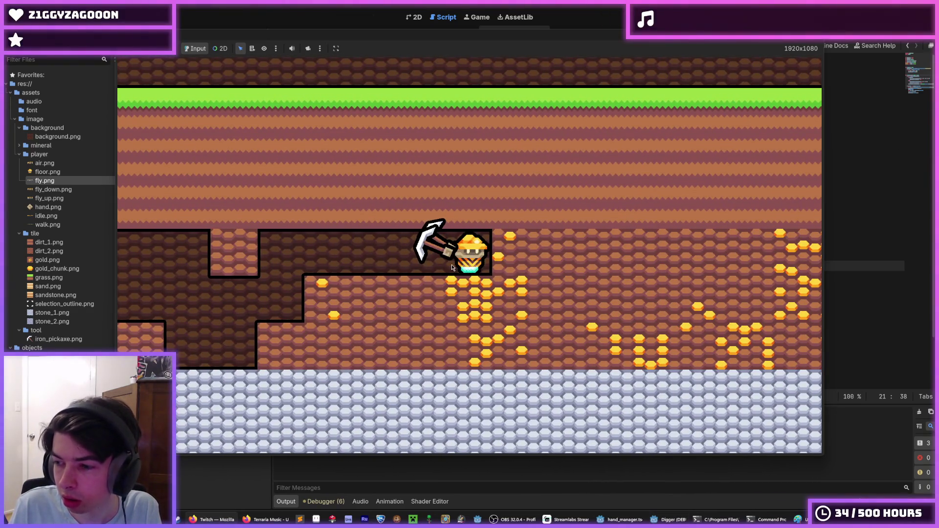
key("s")
key("d")
key("a")
key("d")
key("w")
key("a")
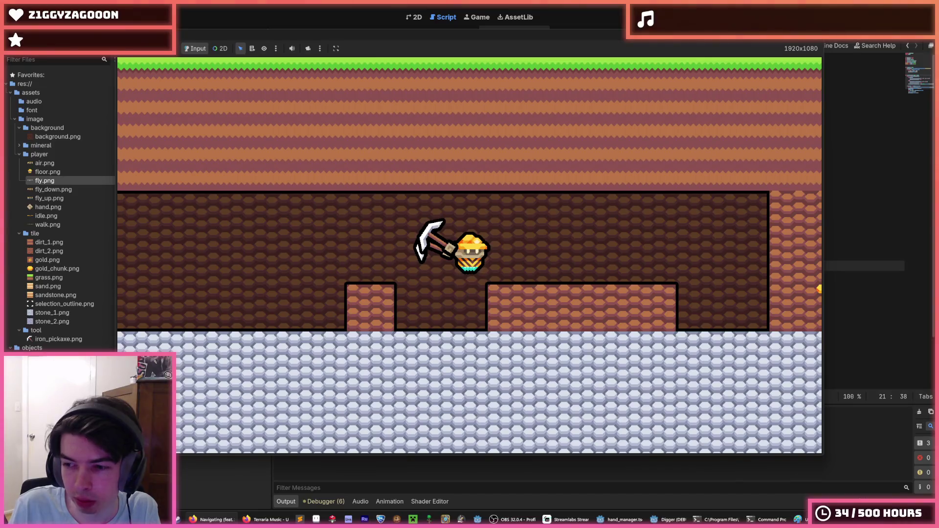
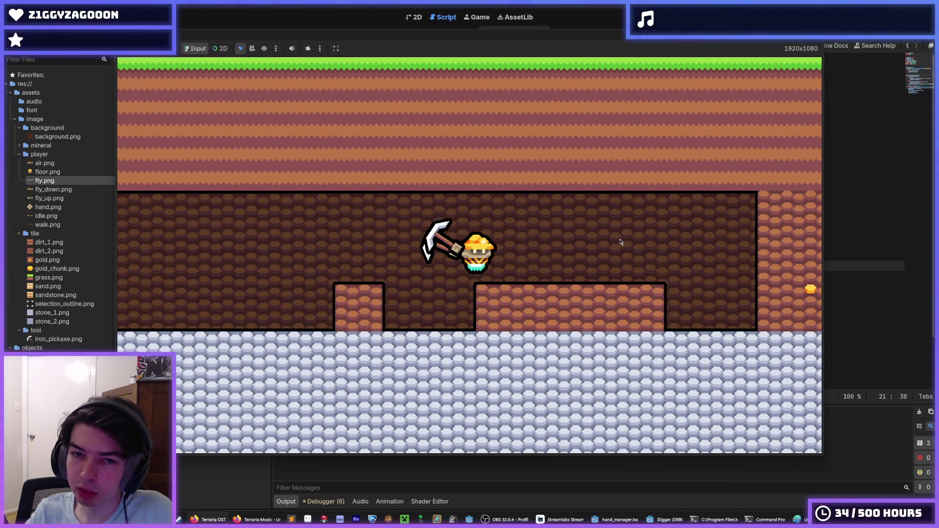
Dig a shaft down into the stone, then tunnel left through several stone blocks
key("s")
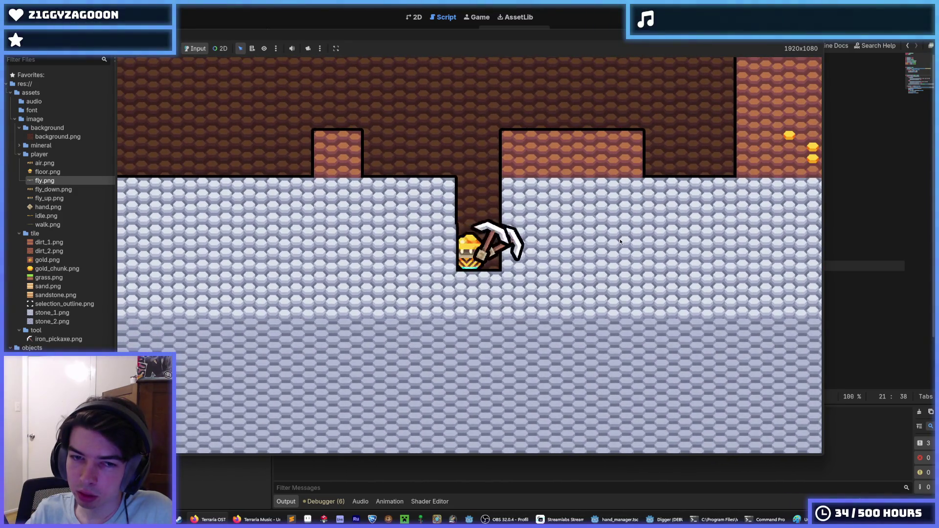
key("a")
key("s")
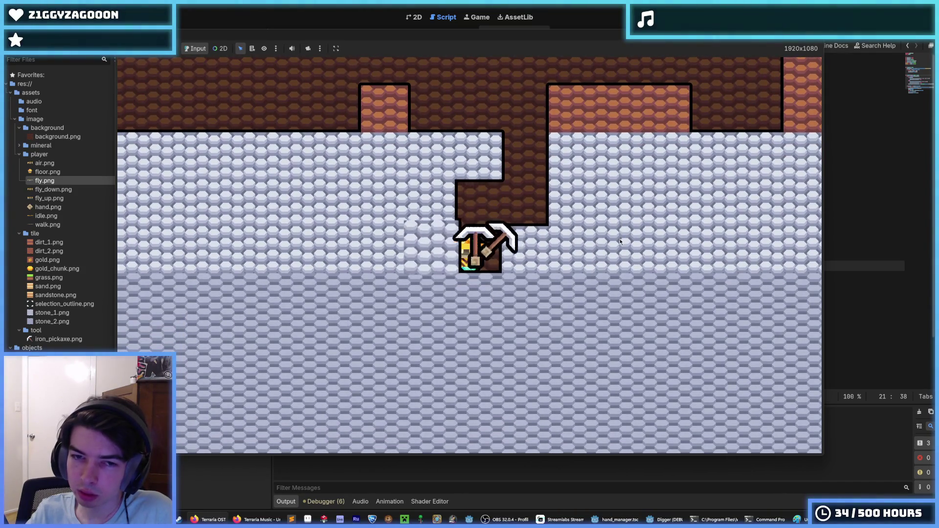
key("a")
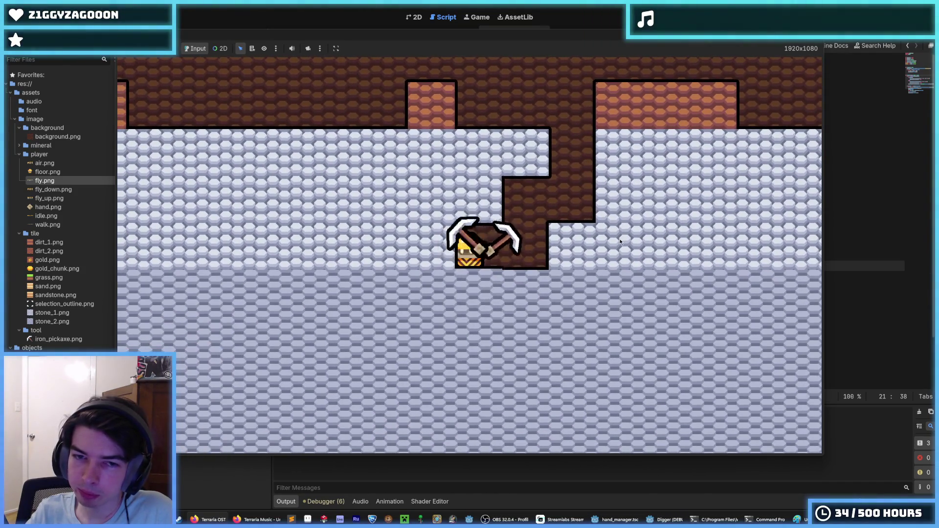
key("a")
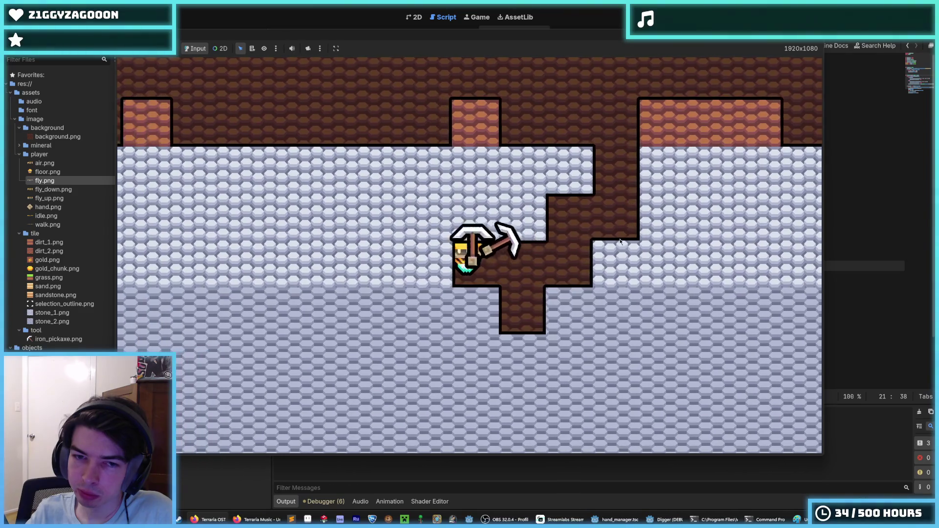
key("a")
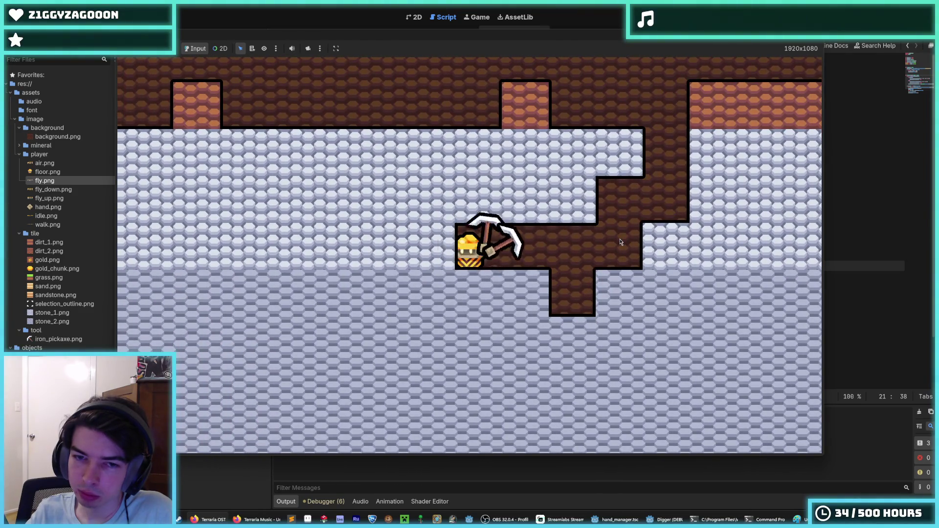
key("a")
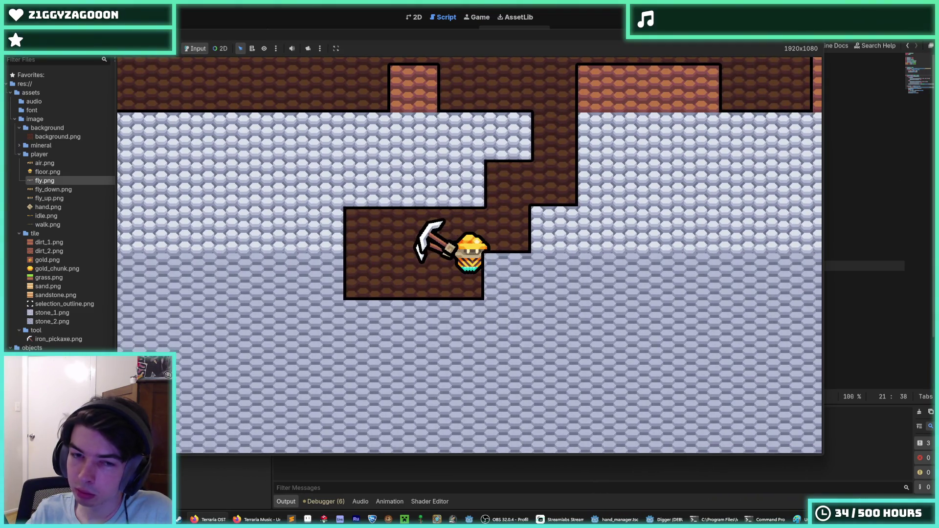
Mine rightward and climb up-right through the stone, breaking the block above
key("d")
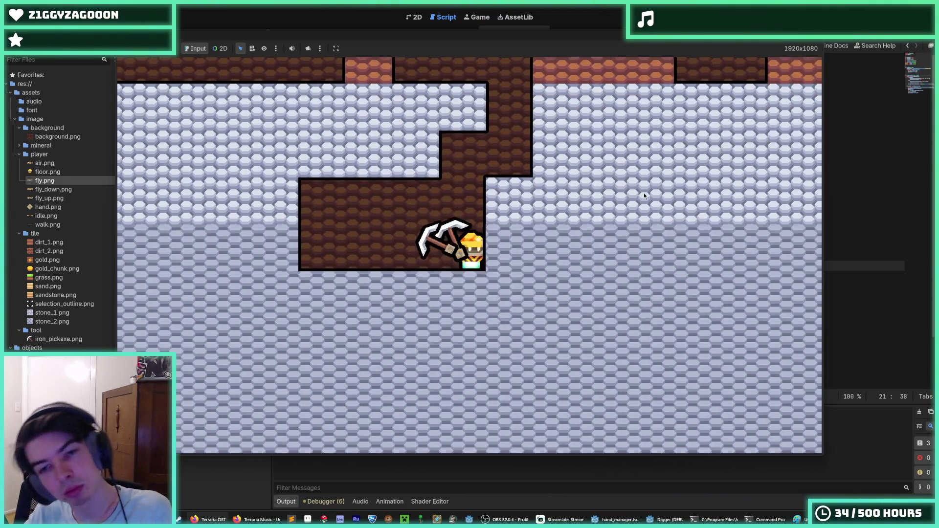
key("space")
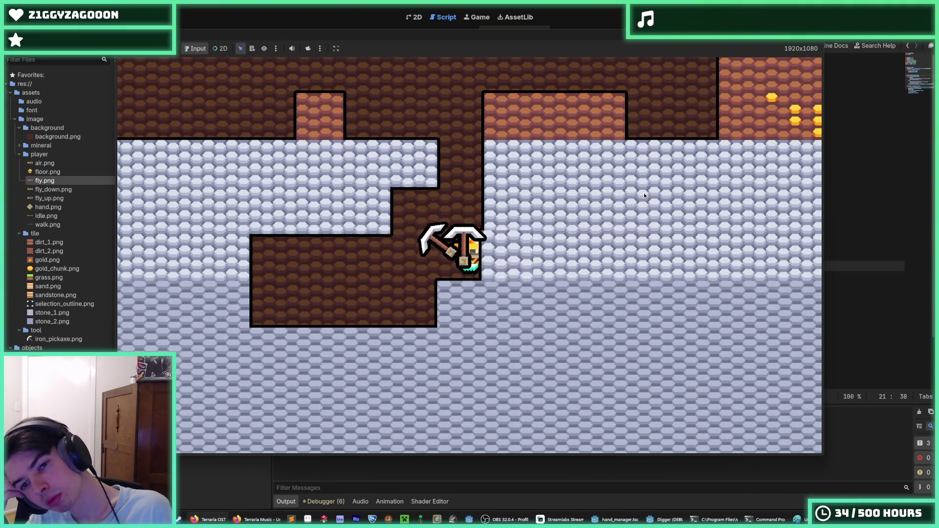
key("d")
key("space")
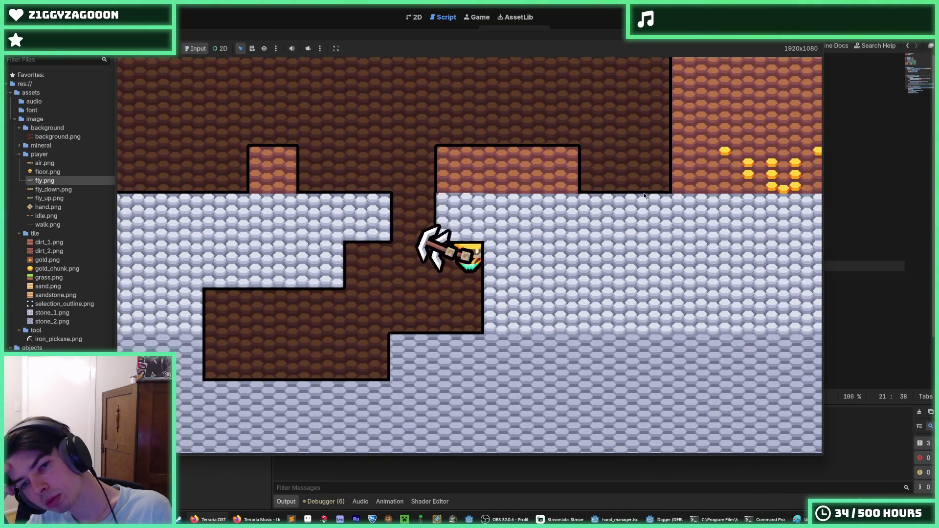
key("w")
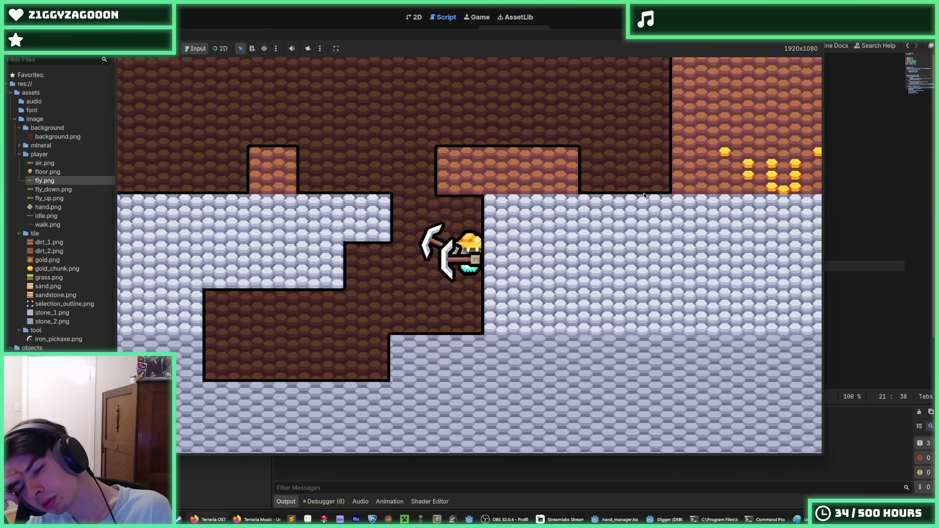
key("space")
Dig right through the stone, drop into a fresh hole, then climb up beside the tunnel
key("d")
key("space")
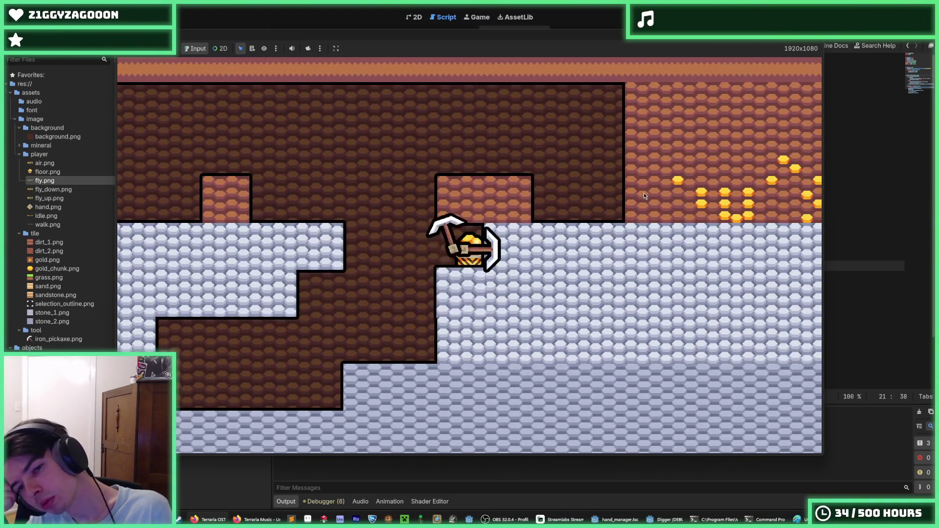
key("s")
key("space")
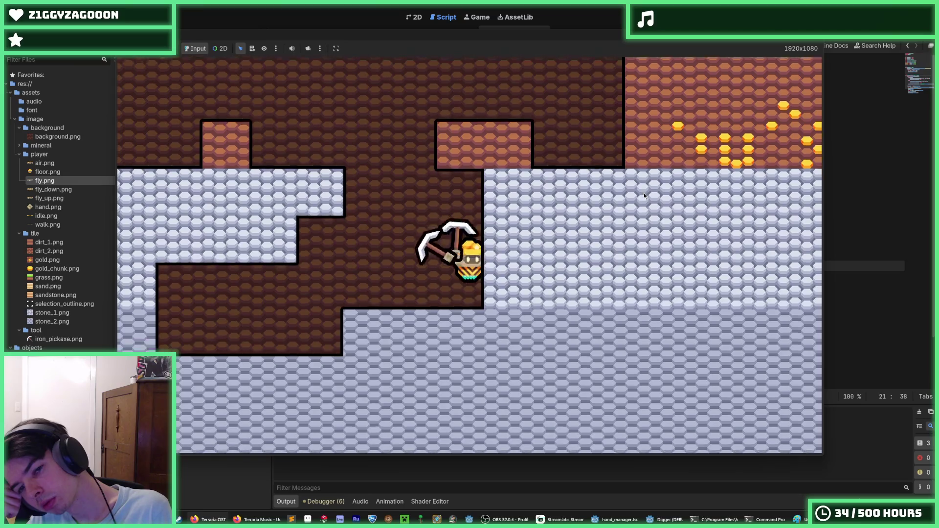
key("d")
key("space")
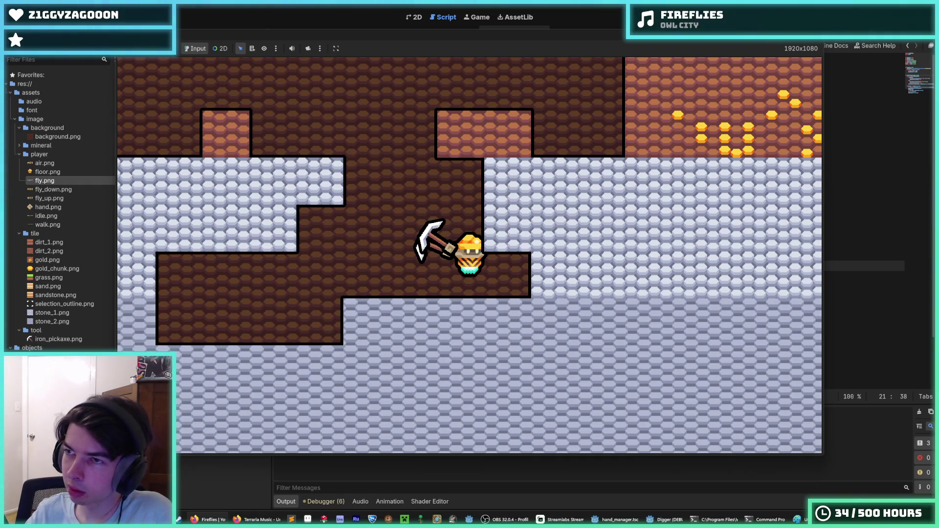
Swing the pickaxe at the terrain to widen the cavern
left_click(608, 277)
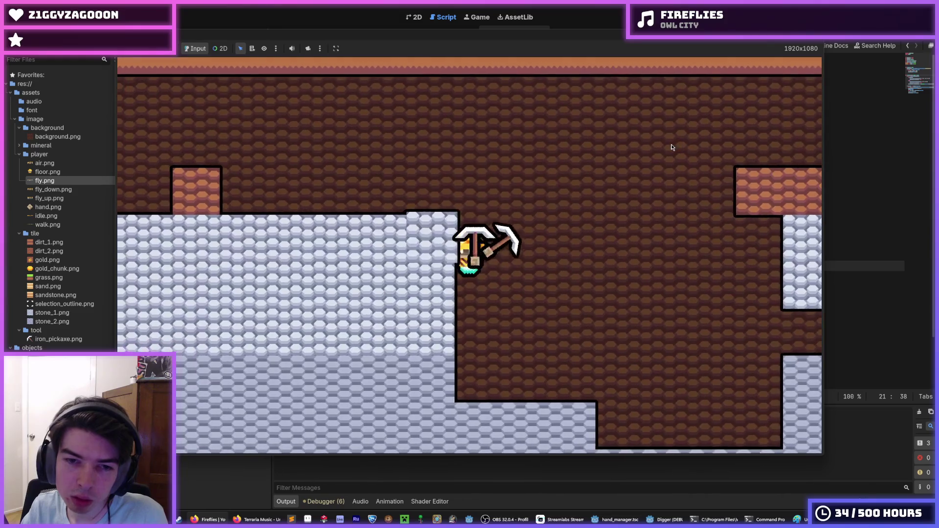
Tunnel left through several stone blocks, then fly upward out of the stone
key("a")
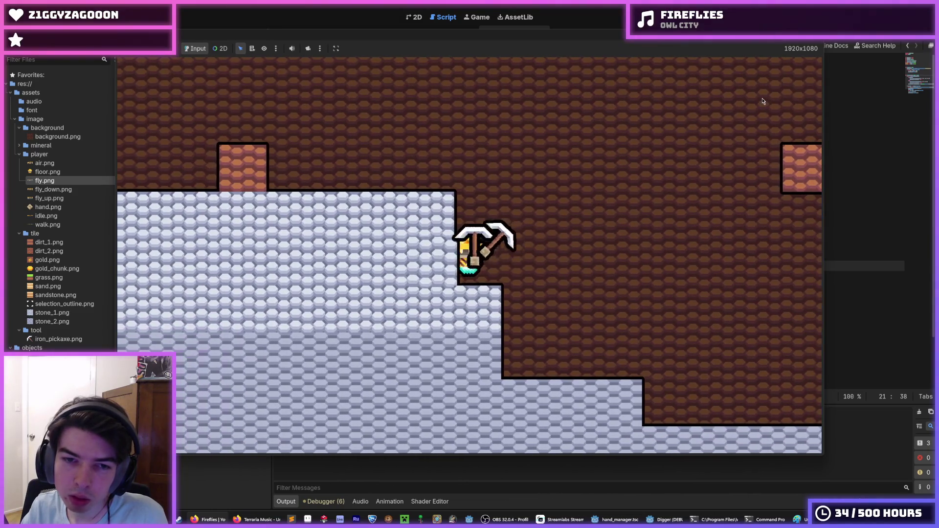
key("a")
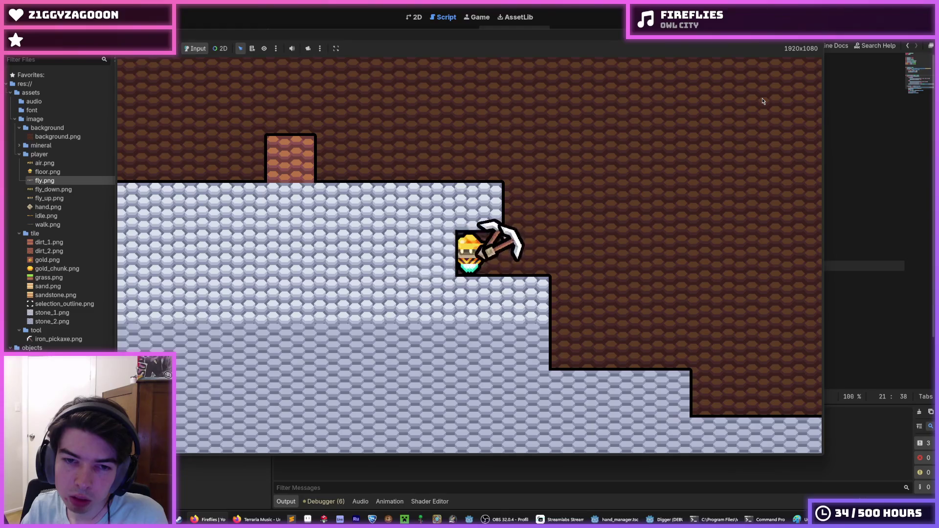
key("a")
key("a")
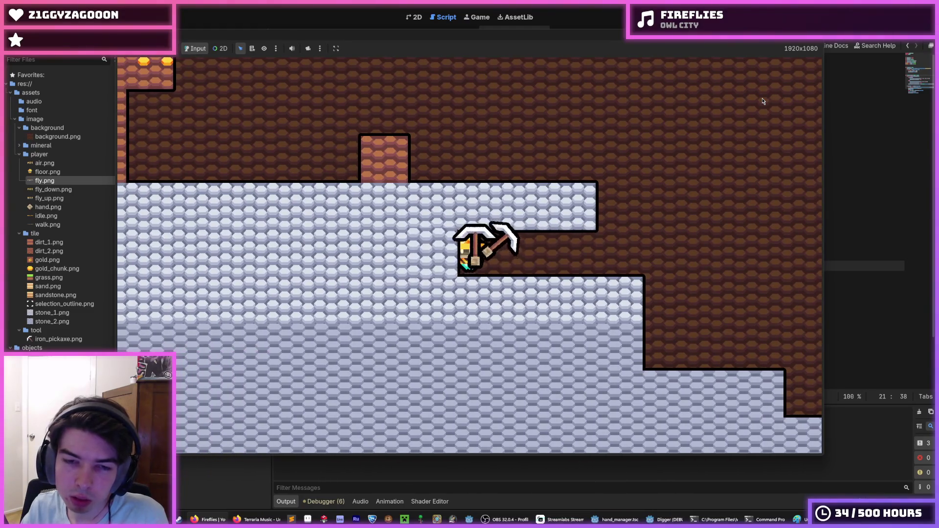
key("a")
key("a")
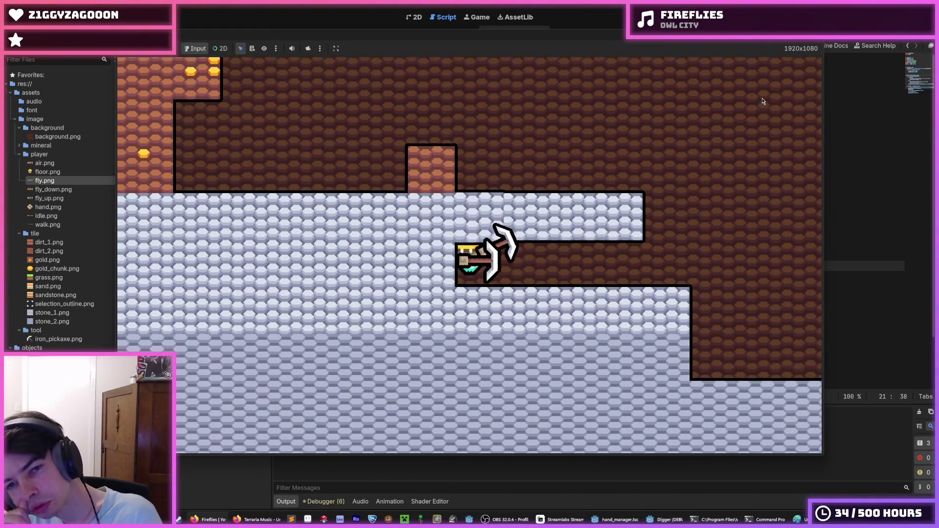
key("w")
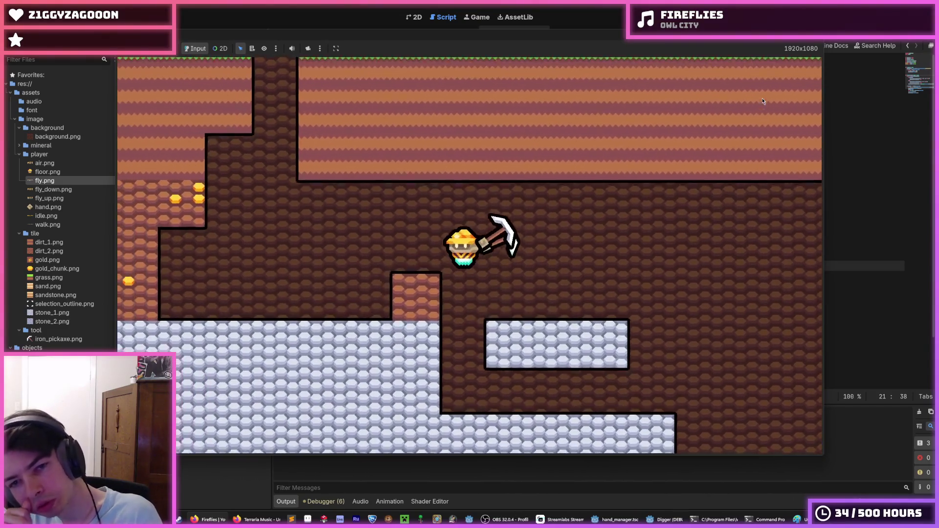
Drop back into the tunnel, fall into the gap between stones and move right through the cavern
key("a")
key("d")
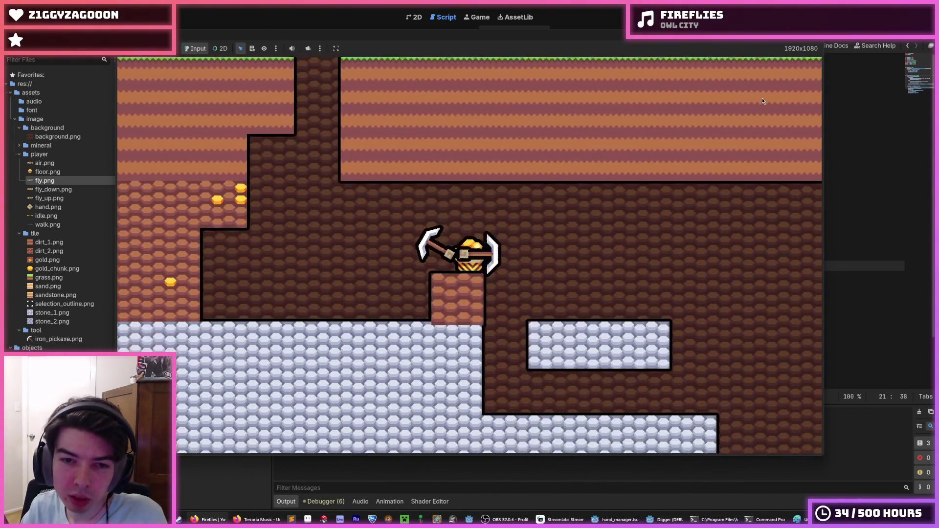
key("d")
key("s")
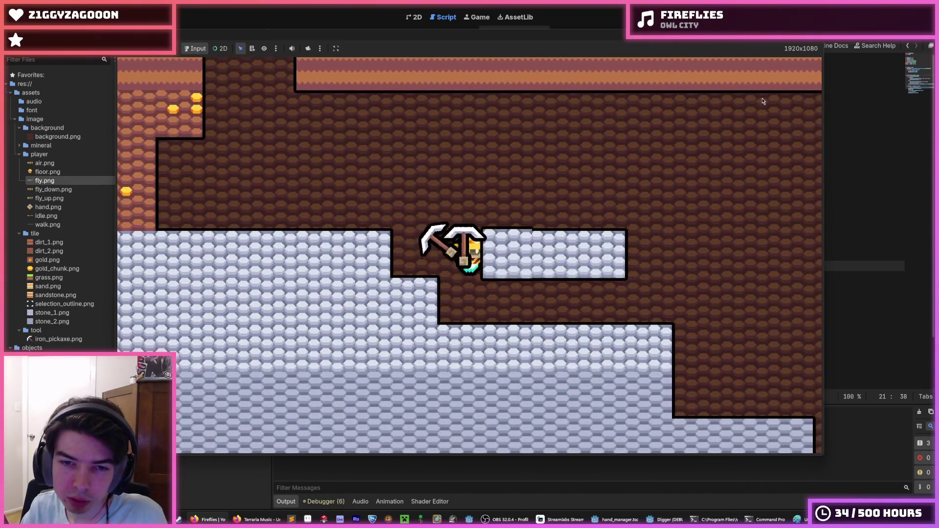
key("d")
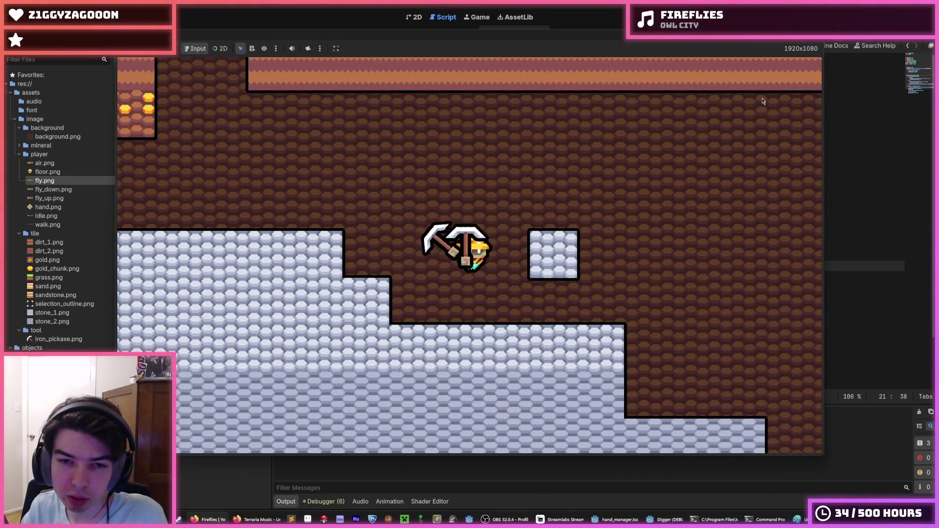
key("d")
Fly up-left, land on the lower ledge and dig a hole down into the stone
key("w")
key("a")
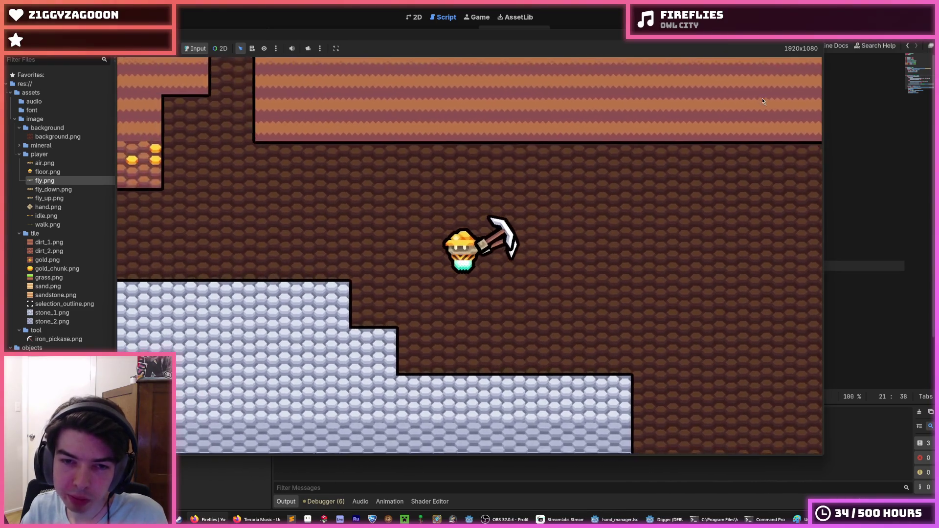
key("a")
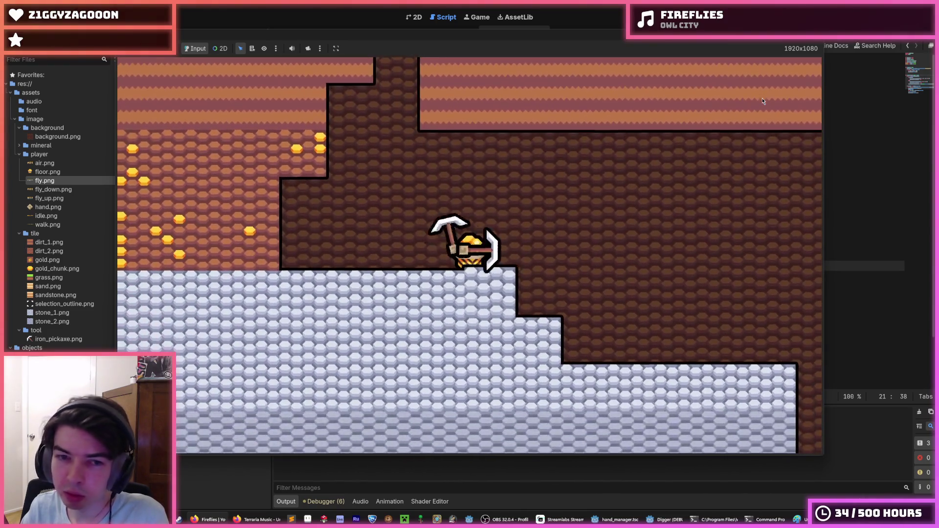
key("d")
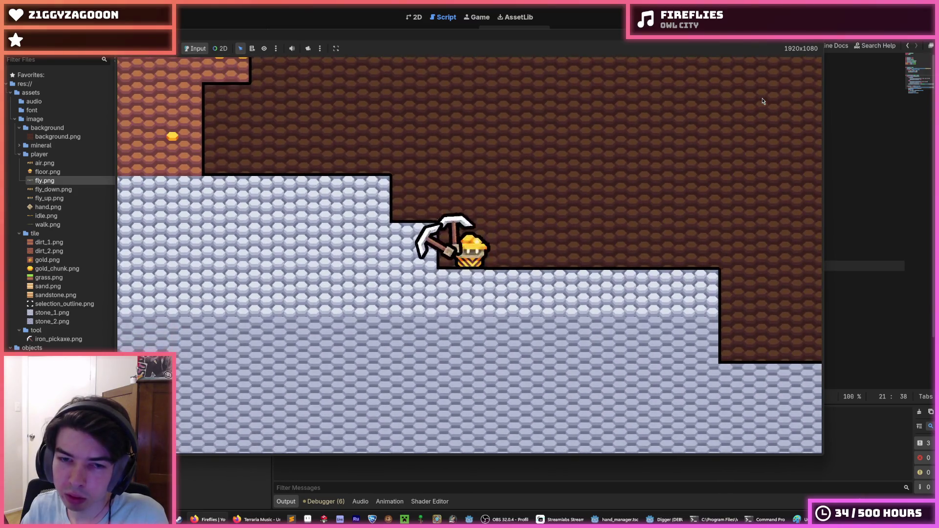
key("s")
key("a")
key("s")
Fly out of the shaft past the grass surface and back, then stop the game with F8
key("w")
key("a")
key("d")
key("w")
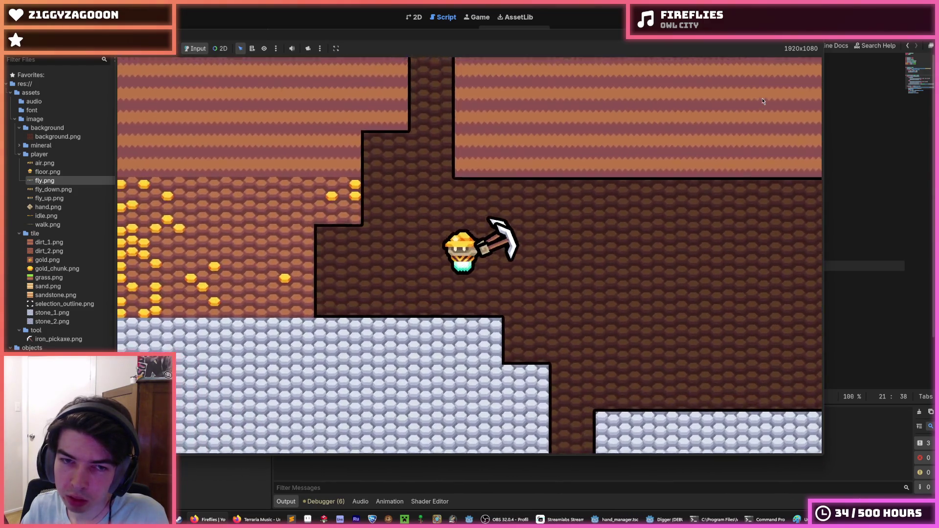
key("a")
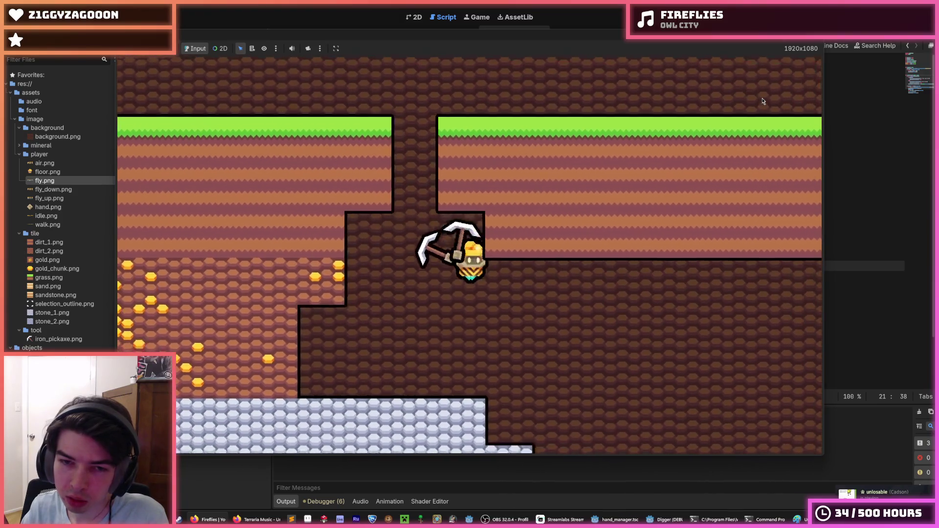
key("d")
key("w")
key("a")
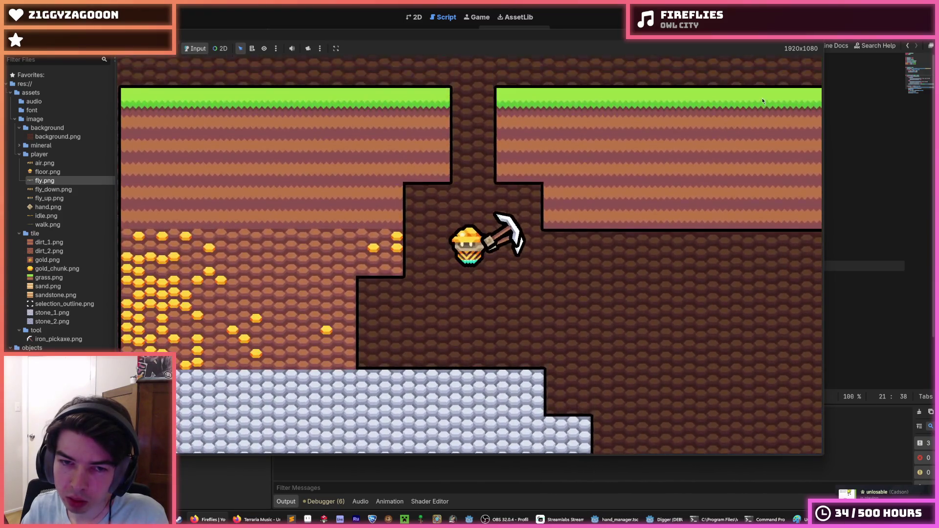
key("F8")
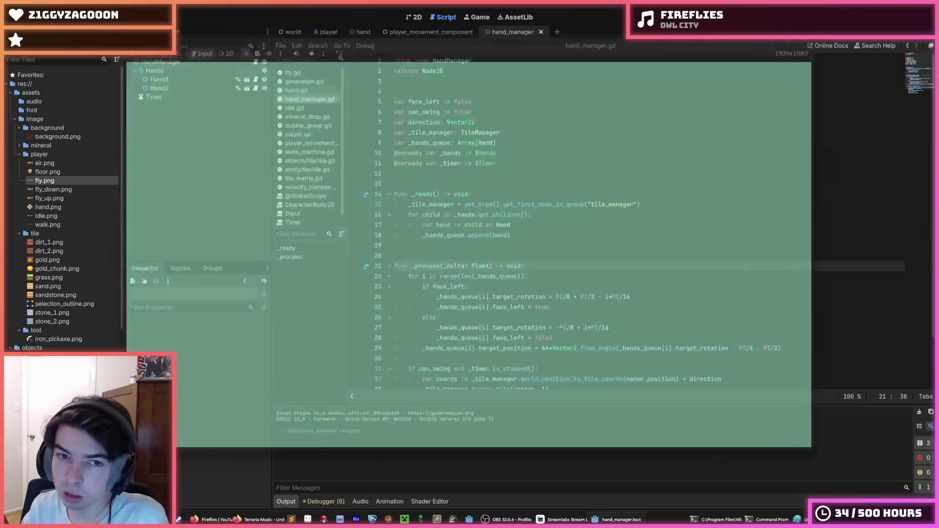
Set PlayerMovementComponent's Max Speed to 600, save the player scene and run the game
left_click(167, 64)
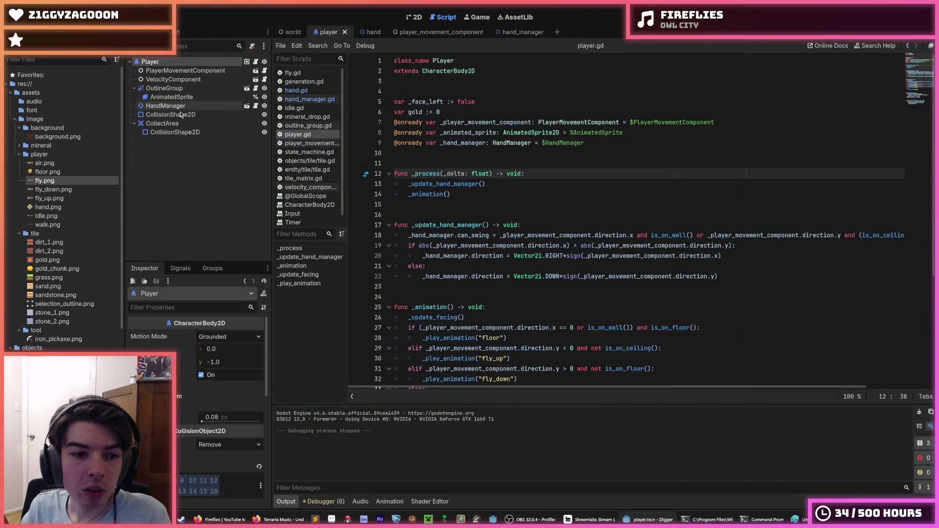
left_click(184, 71)
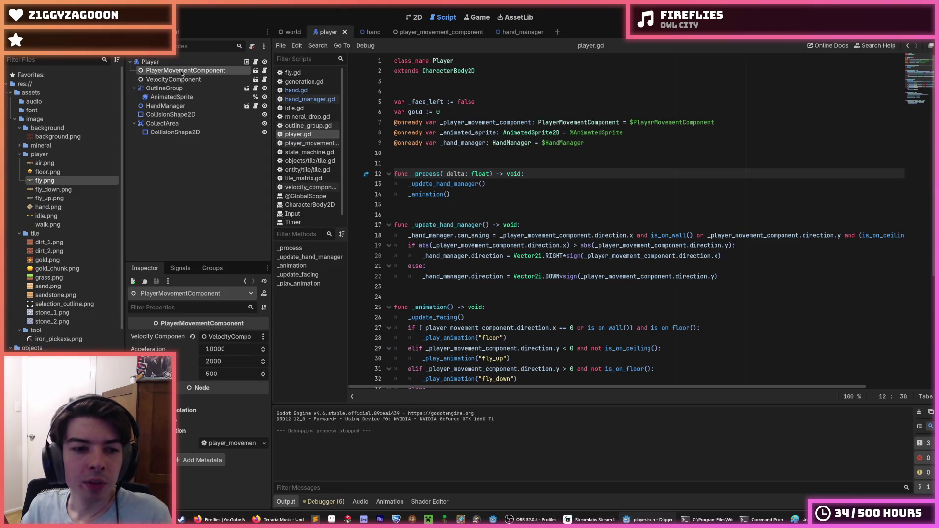
left_click(215, 375)
type("60")
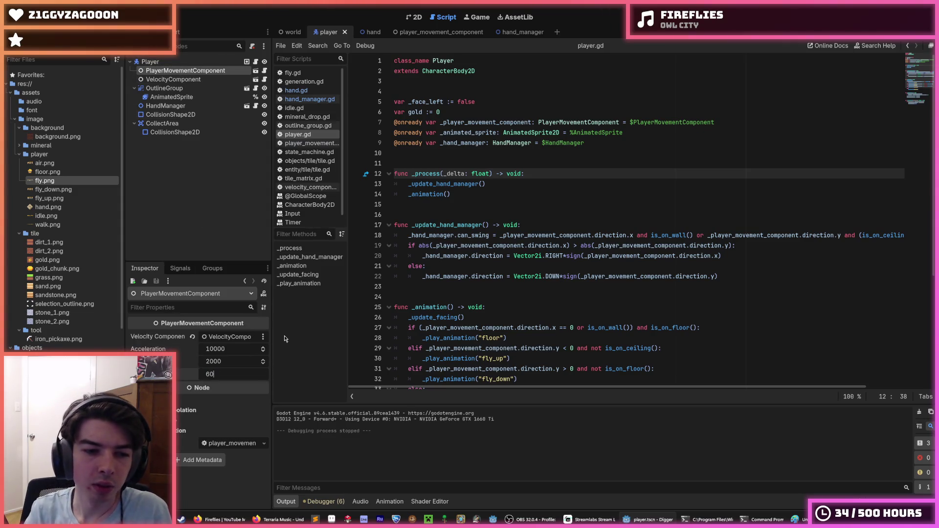
key("ctrl+s")
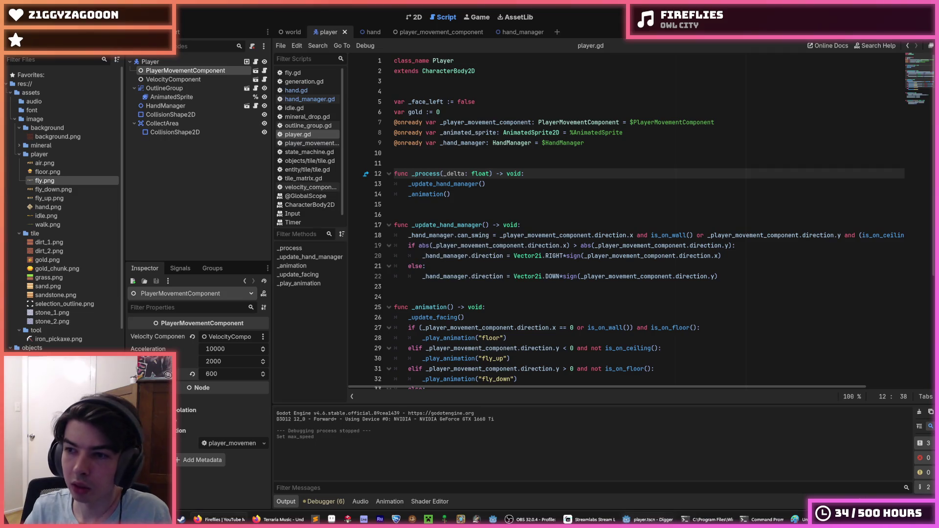
left_click(521, 143)
key("F5")
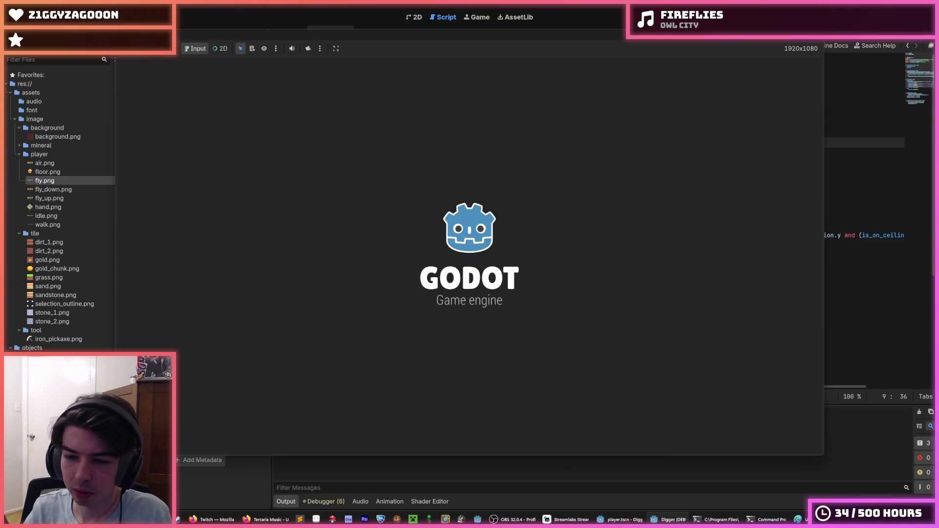
Dig a pit into the dirt, fly out, fall back and tunnel left from the bottom
key("s")
key("w")
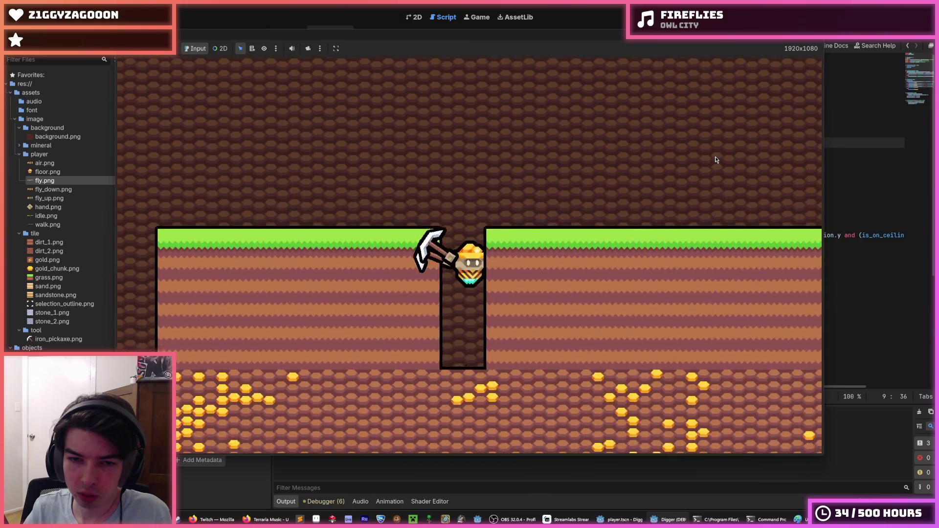
key("s")
key("a")
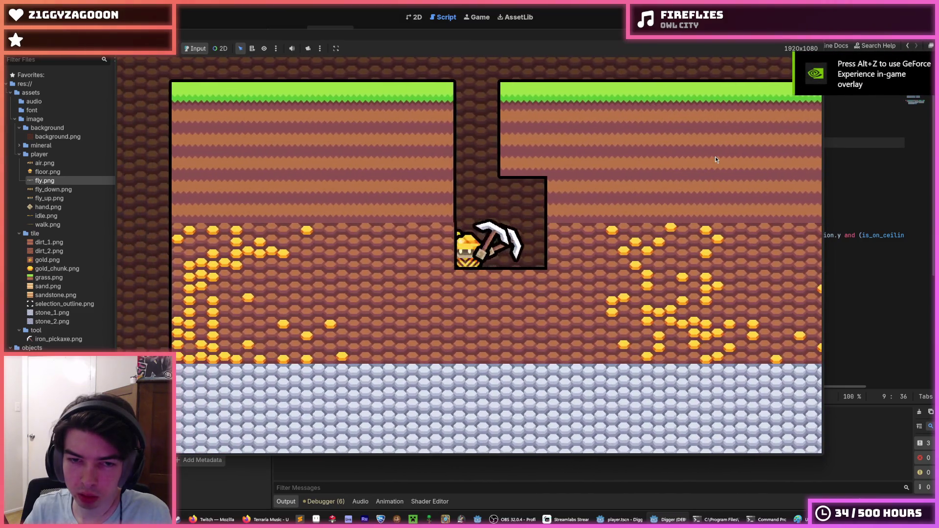
key("a")
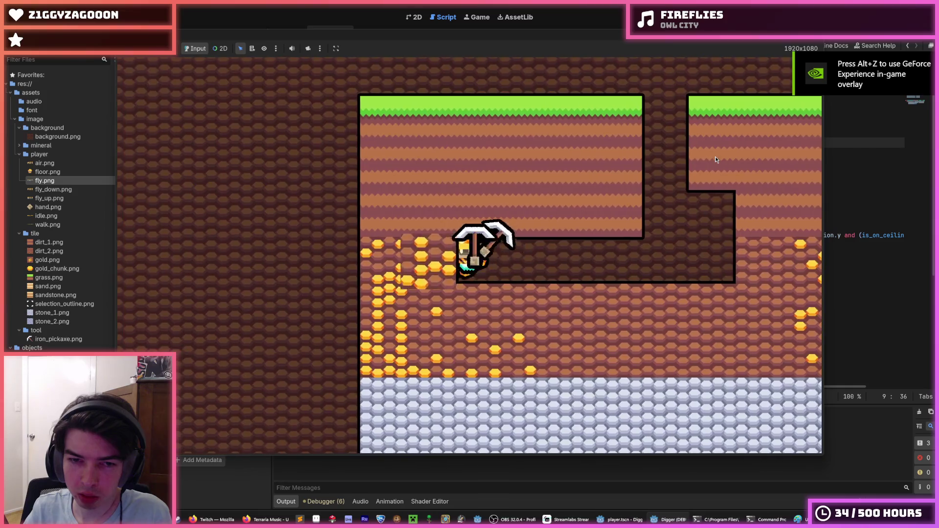
Dig down and right through the stone layer, then climb back up-left through the tunnel
key("s")
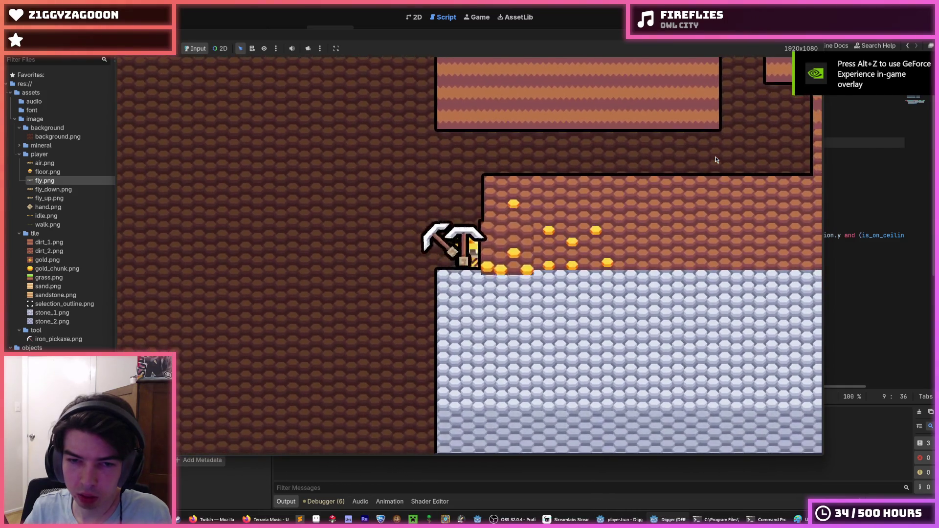
key("d")
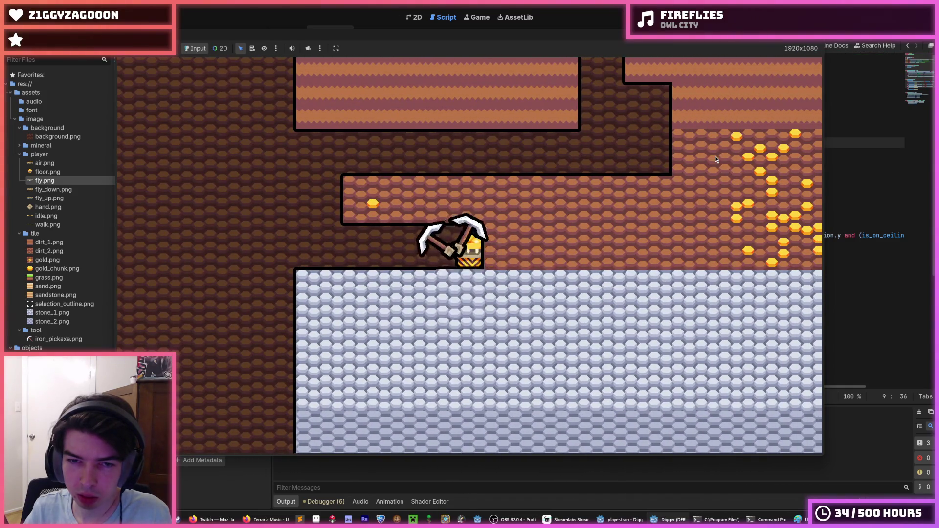
key("s")
key("d")
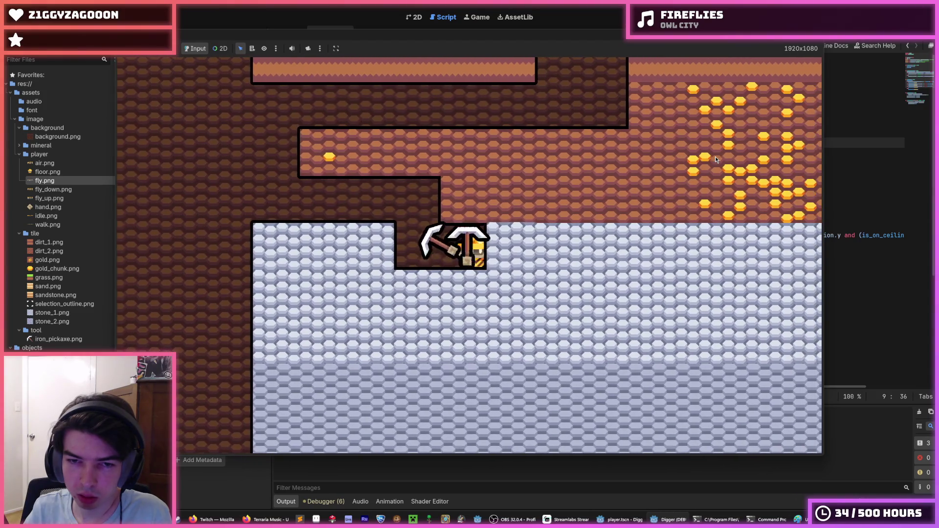
key("s")
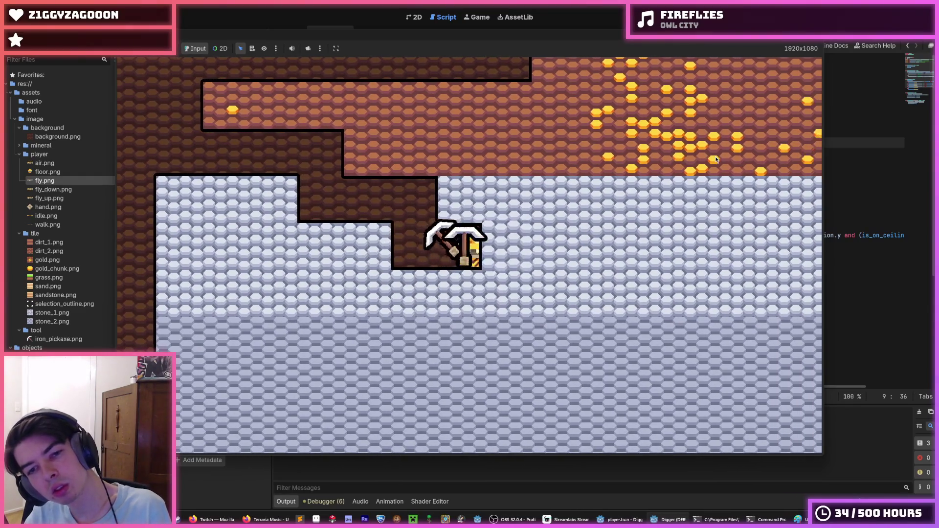
key("a")
key("w")
key("w")
Move the digger around the dirt with quick left-right direction changes, digging one tile down
key("d")
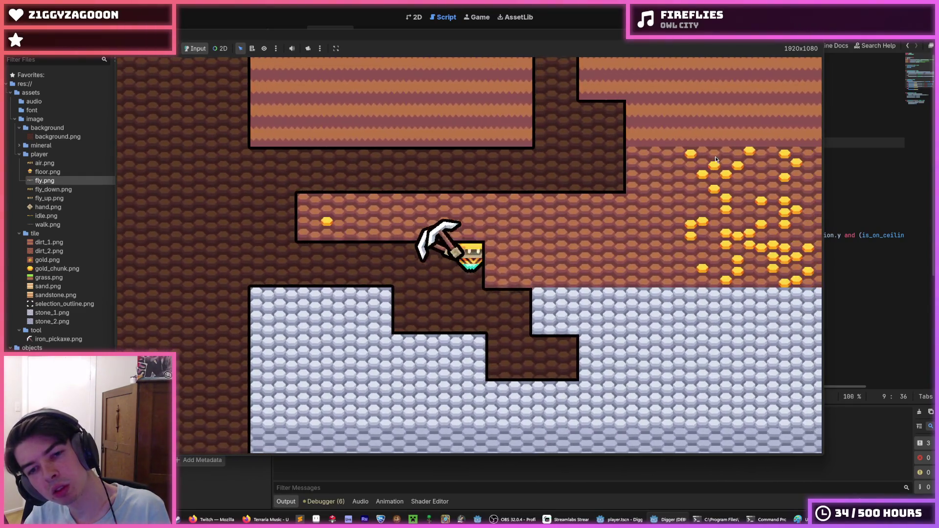
key("a")
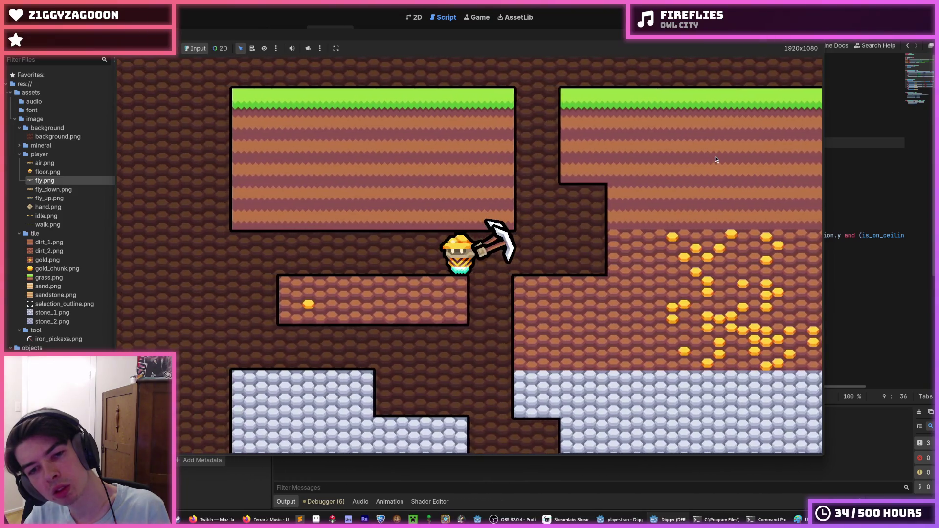
key("d")
key("w")
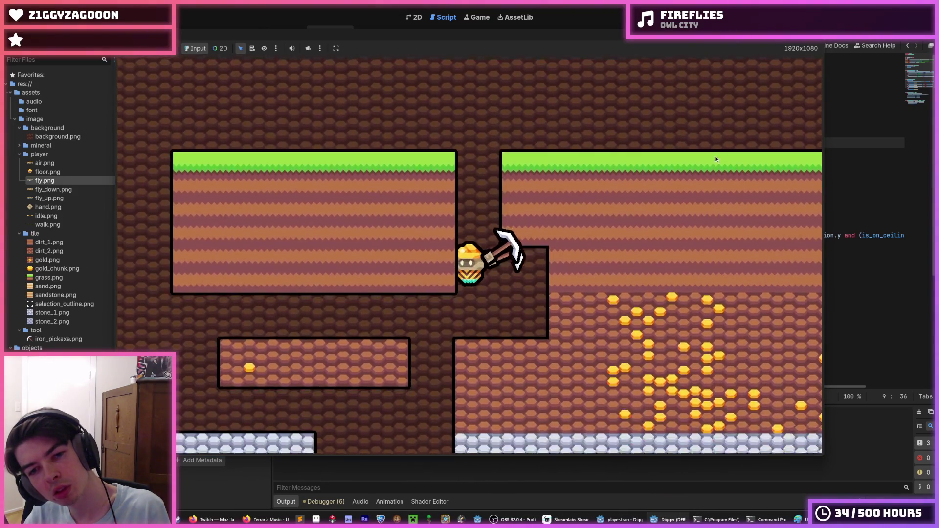
key("a")
key("d")
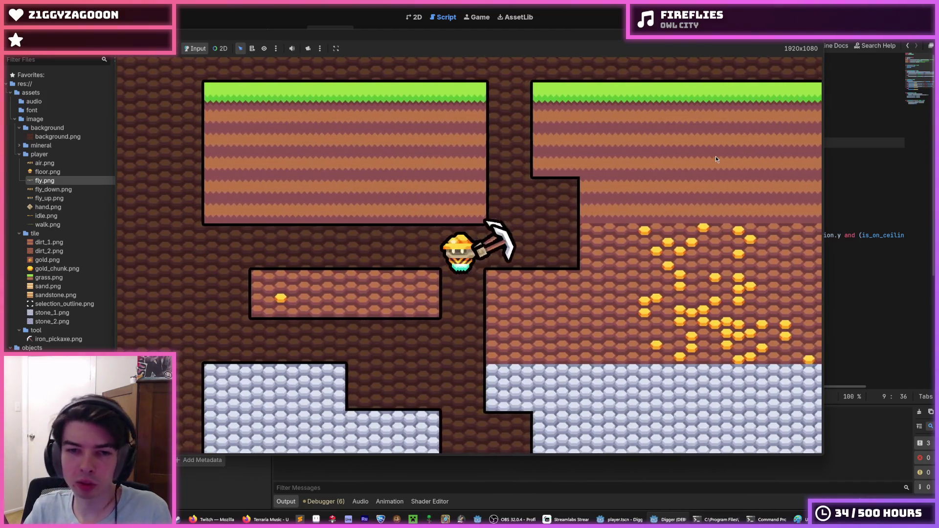
key("a")
key("d")
key("d")
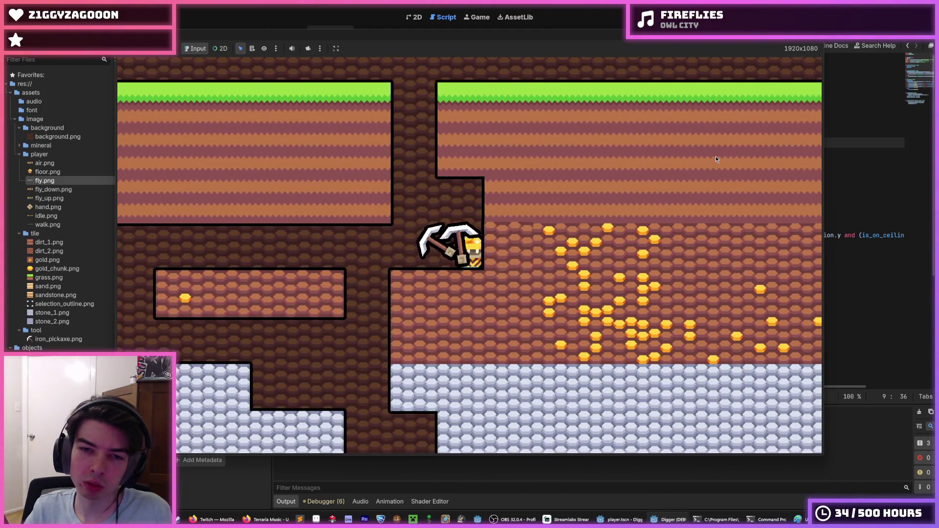
key("s")
Fly toward the surface, dig rightward through the dirt, then stop the game and return to player.gd
key("w")
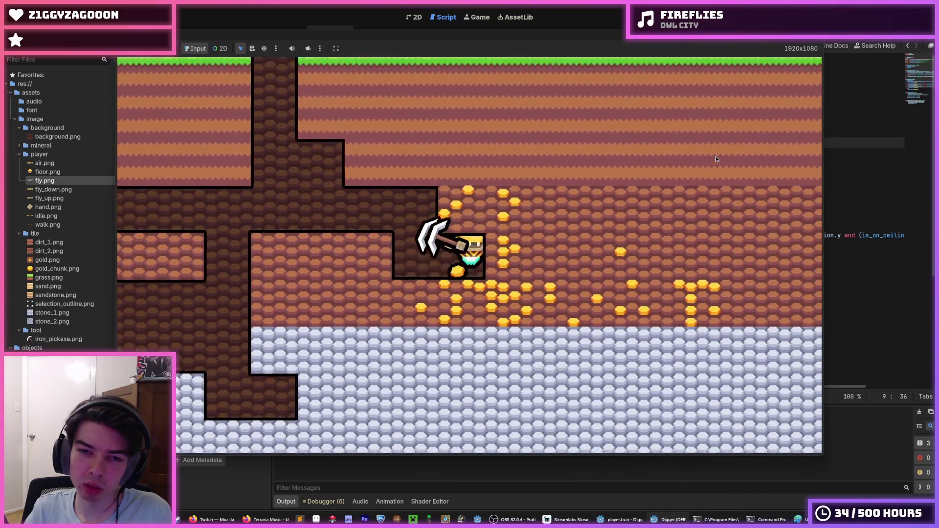
key("d")
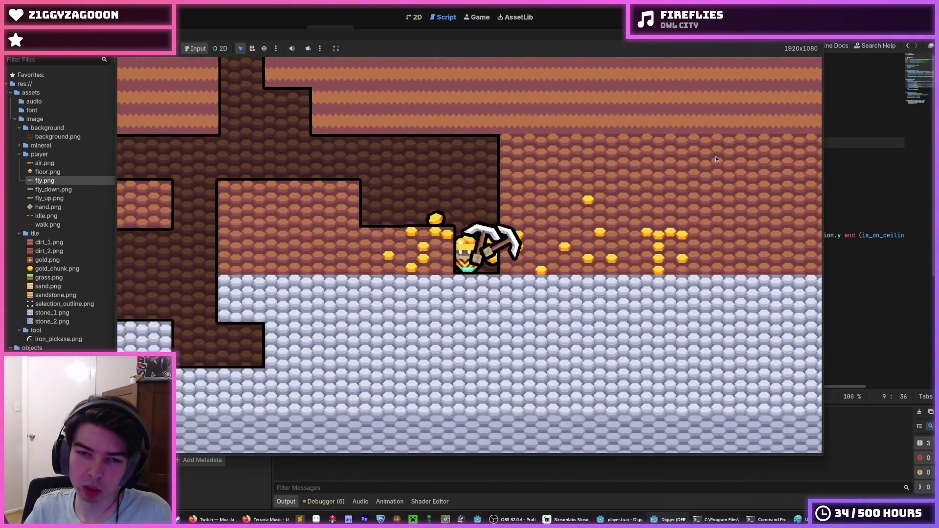
key("space")
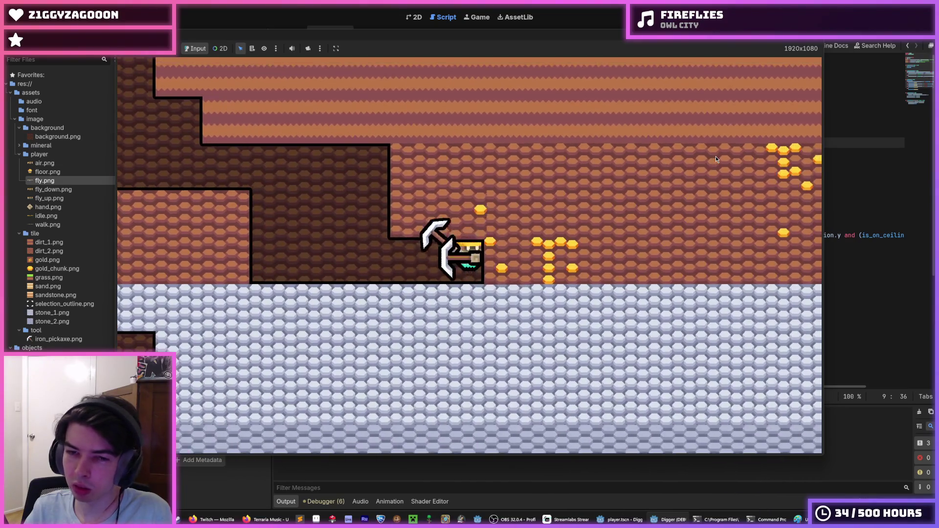
key("d")
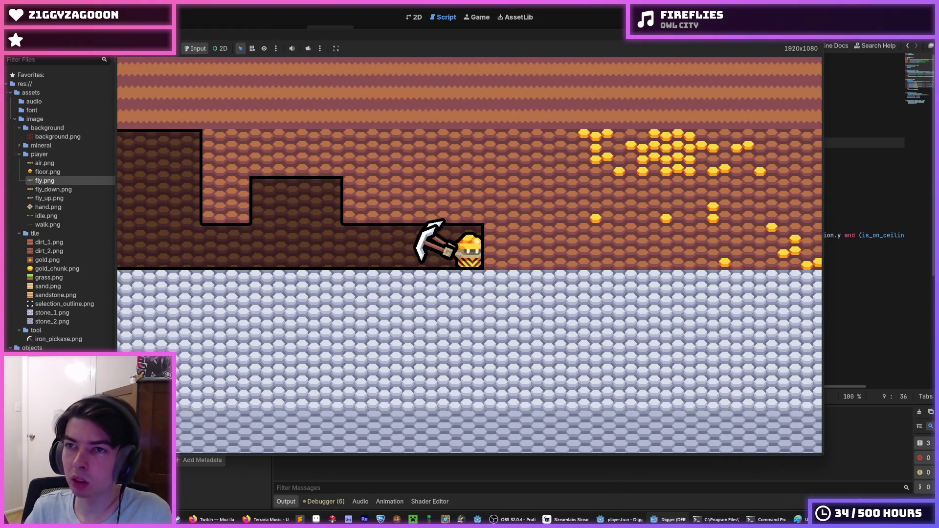
key("F8")
left_click(613, 183)
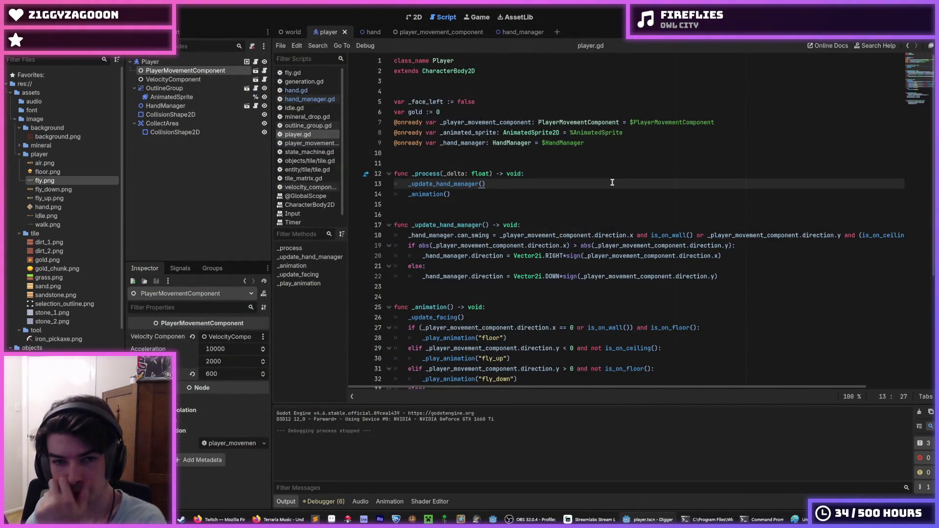
In hand.gd, change _RETURN_SPEED on line 7 from 20.0 to 15.0 and relaunch the game
left_click(369, 33)
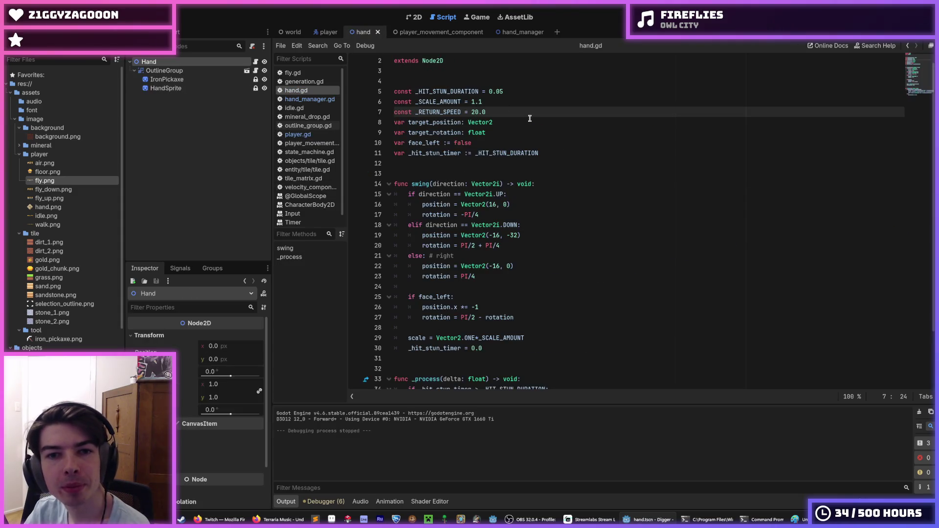
left_click(499, 102)
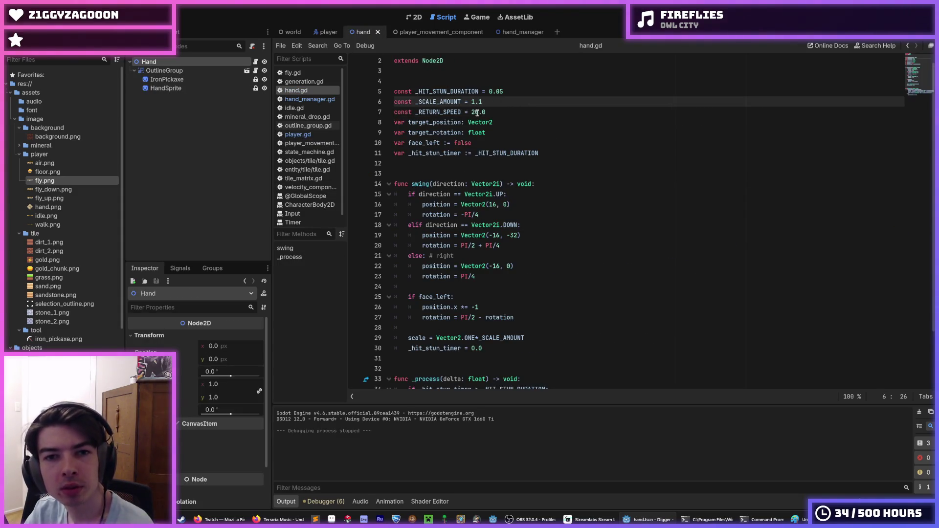
left_click_drag(477, 113, 473, 113)
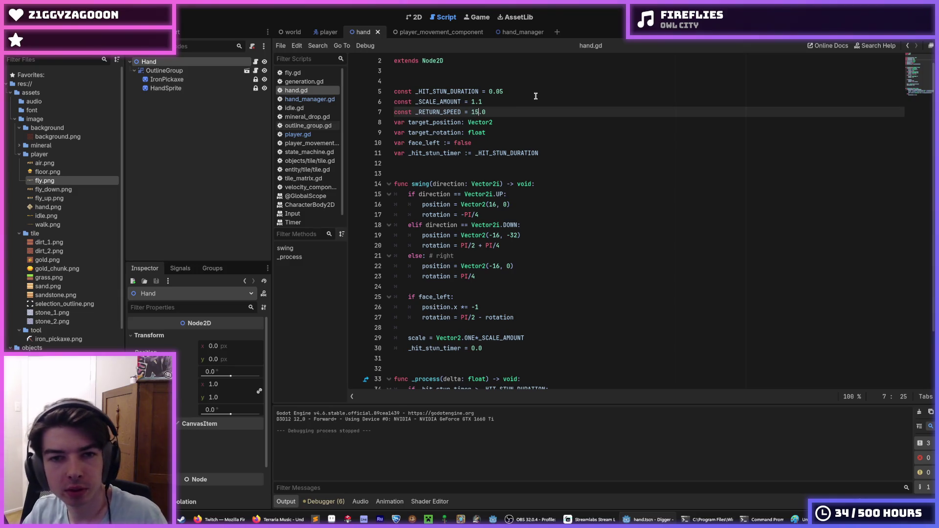
key("F5")
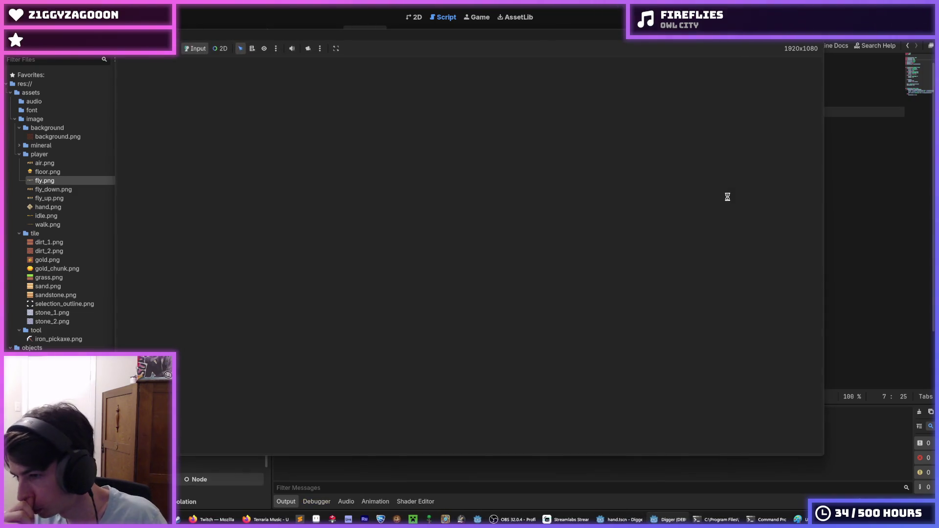
Dig down from the grass, staircase left and down, mine right through the gold vein, then stop the game
key("s")
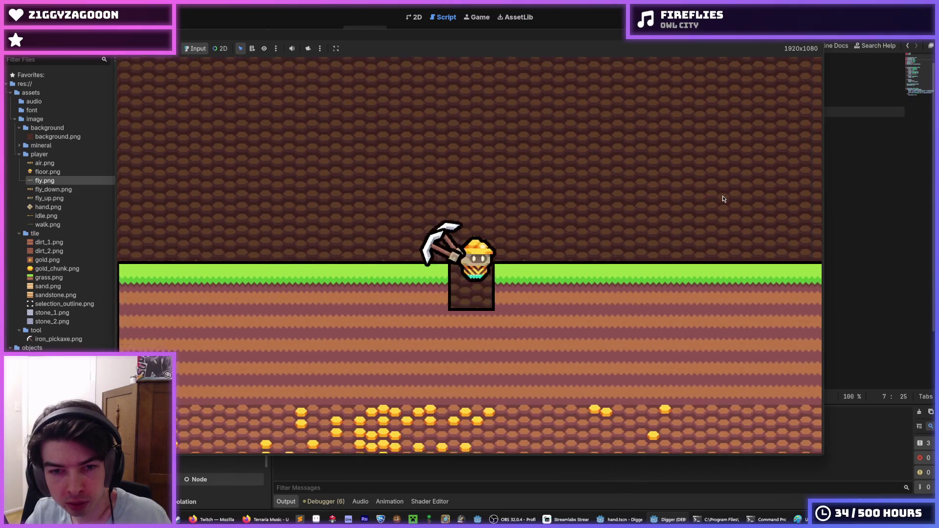
key("s")
key("a")
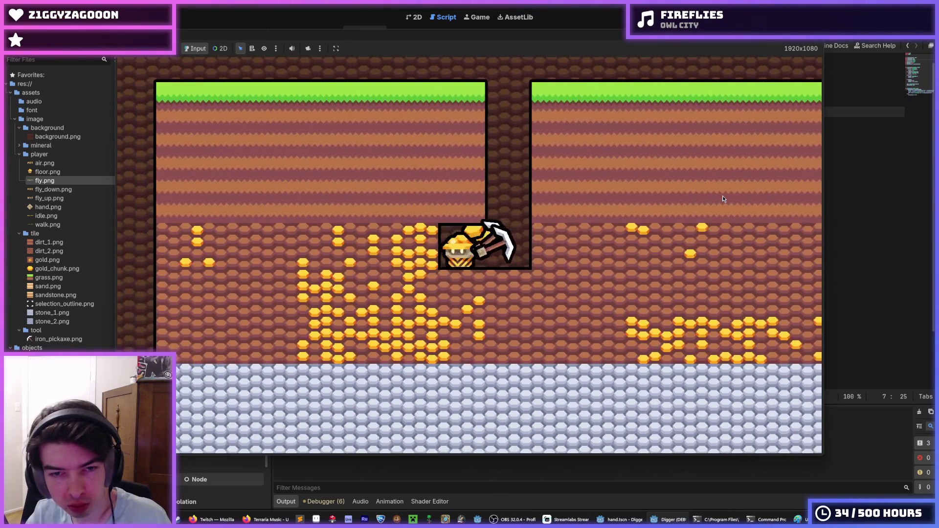
key("a")
key("s")
key("a")
key("s")
key("d")
key("w")
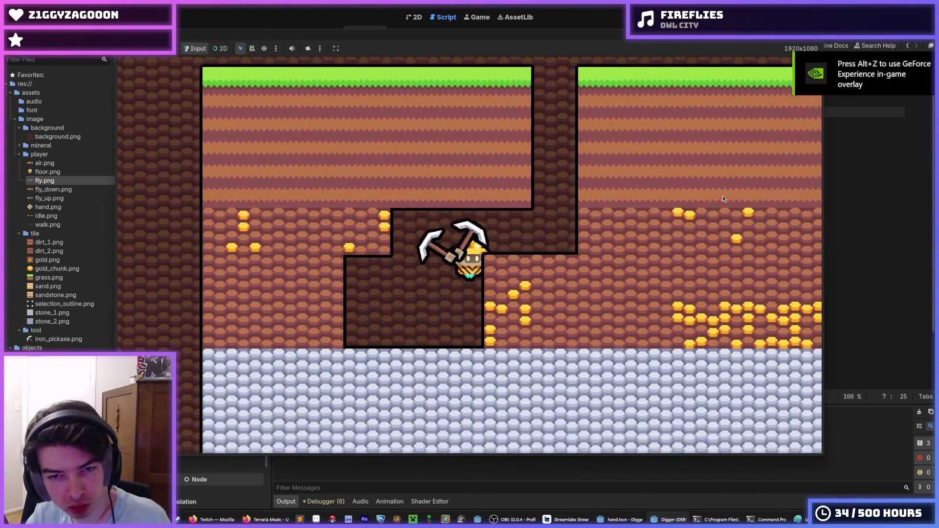
key("d")
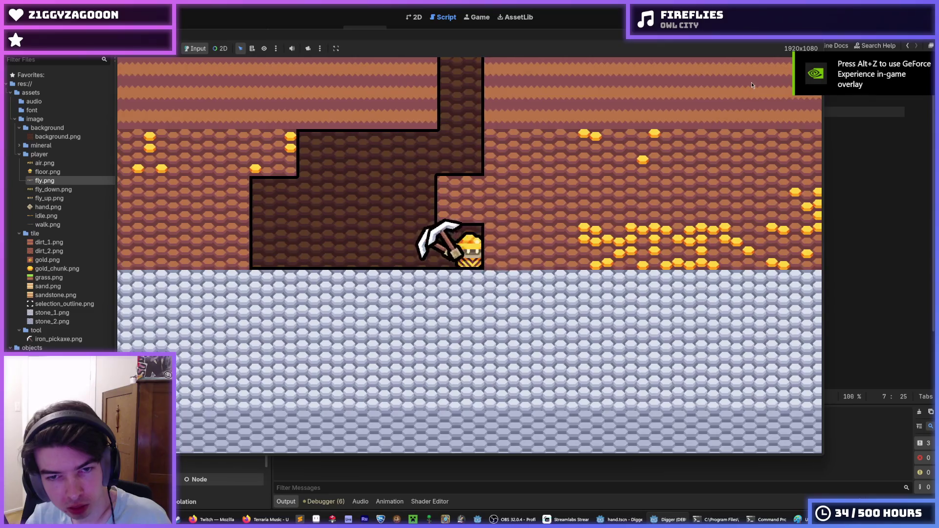
key("F8")
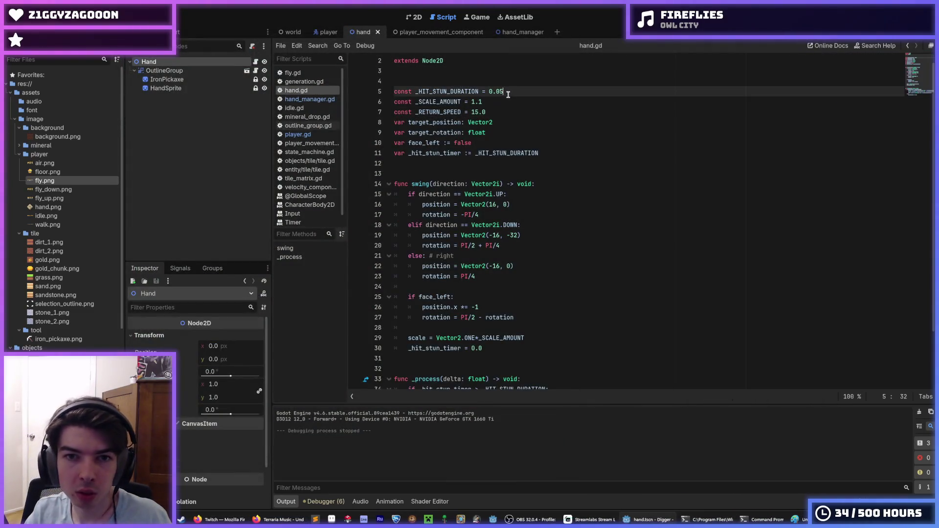
key("F5")
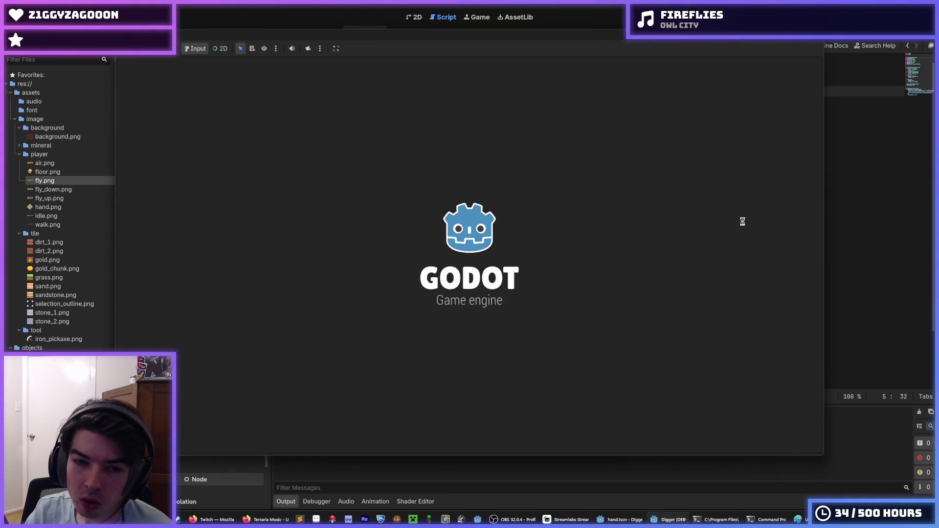
key("s")
key("s")
key("a")
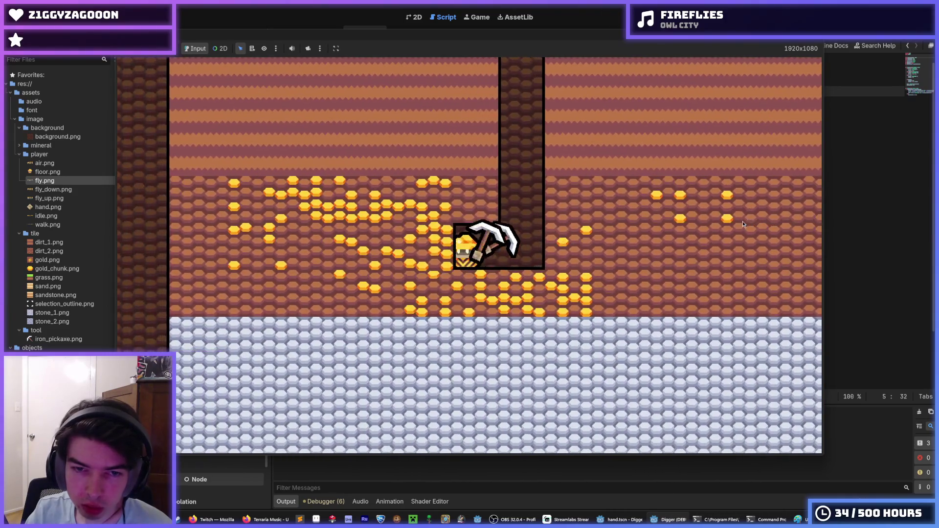
key("w")
key("a")
key("s")
key("s")
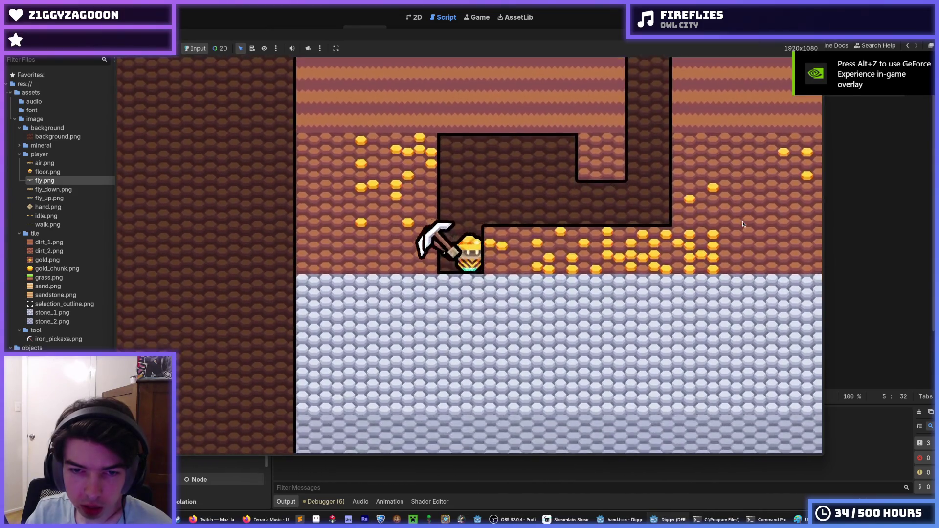
key("d")
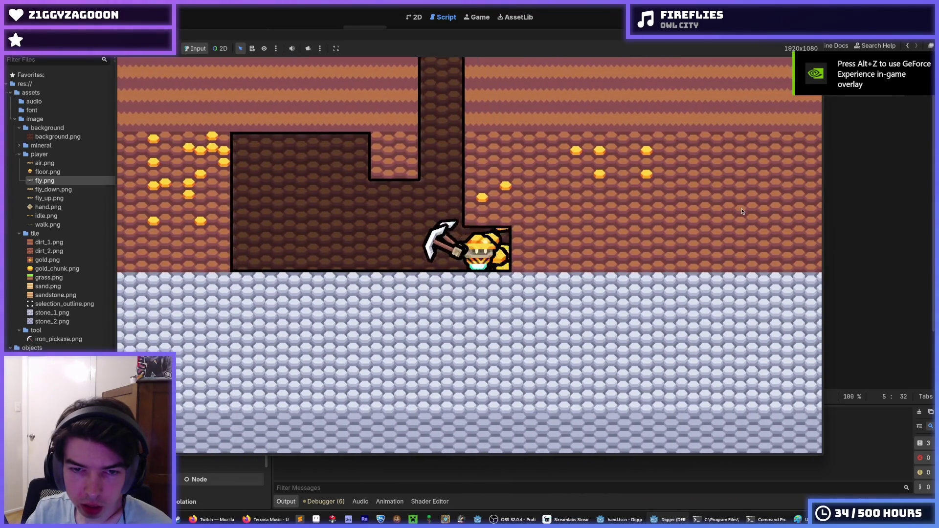
key("w")
key("d")
key("d")
key("w")
key("a")
key("s")
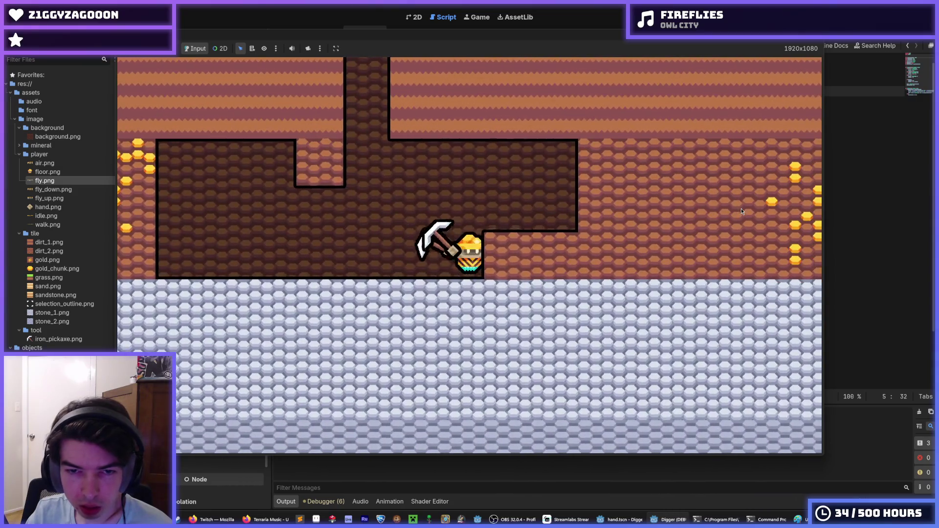
key("d")
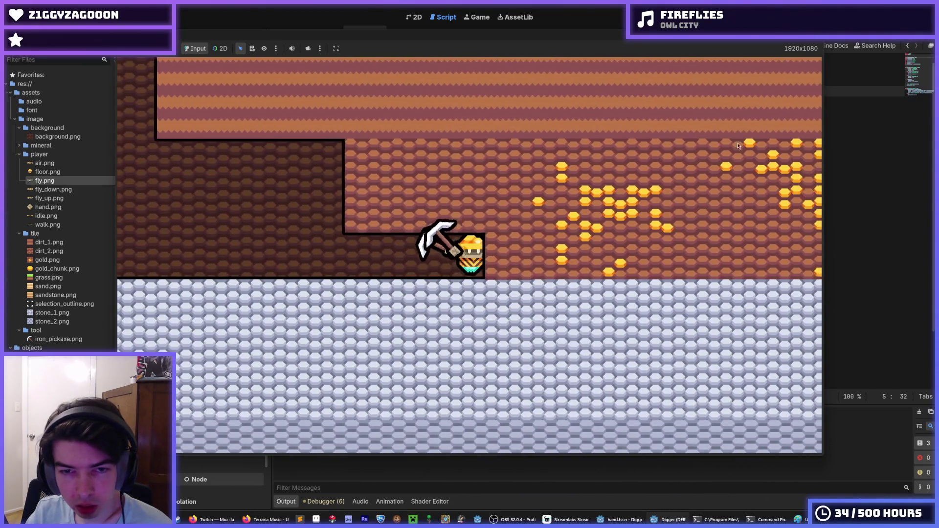
key("F8")
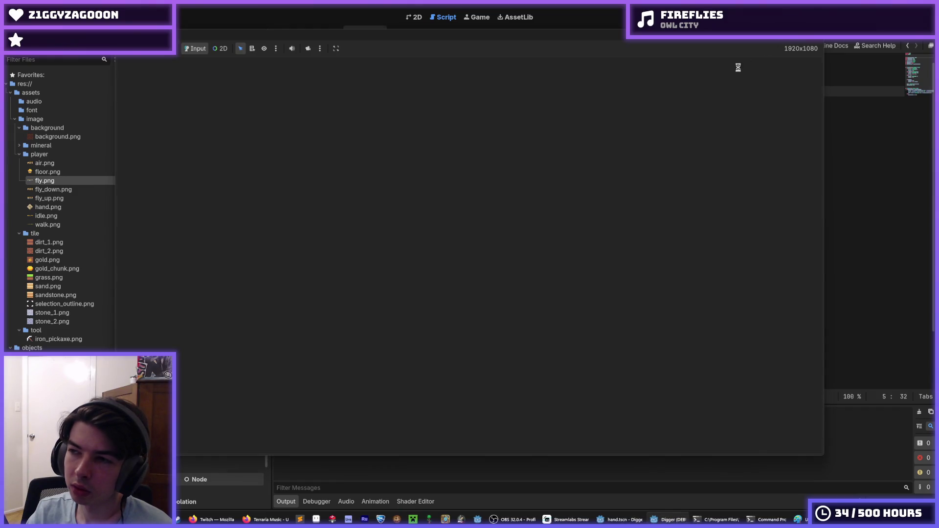
key("s")
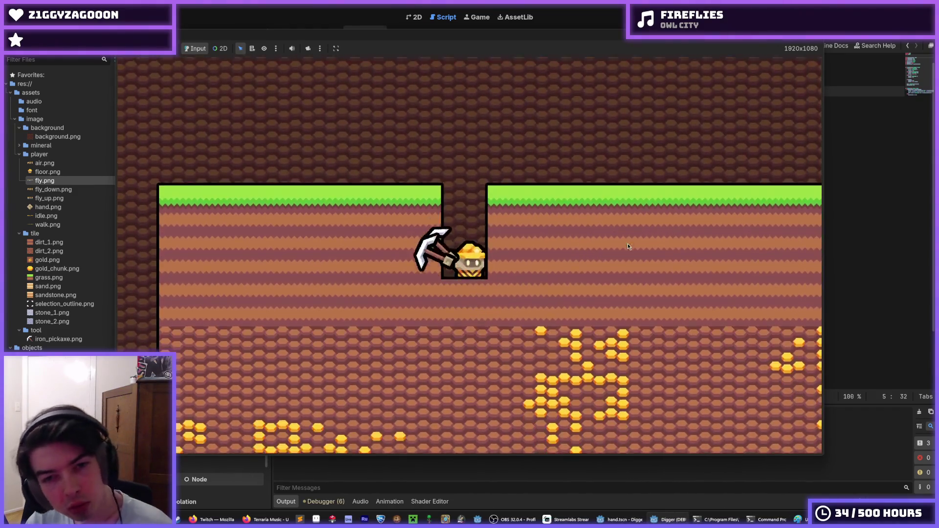
key("s")
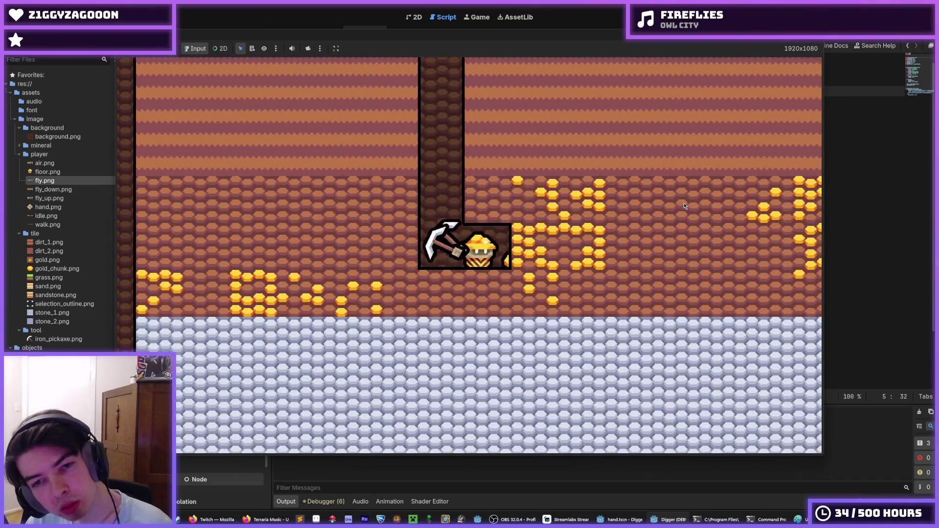
key("d")
key("s")
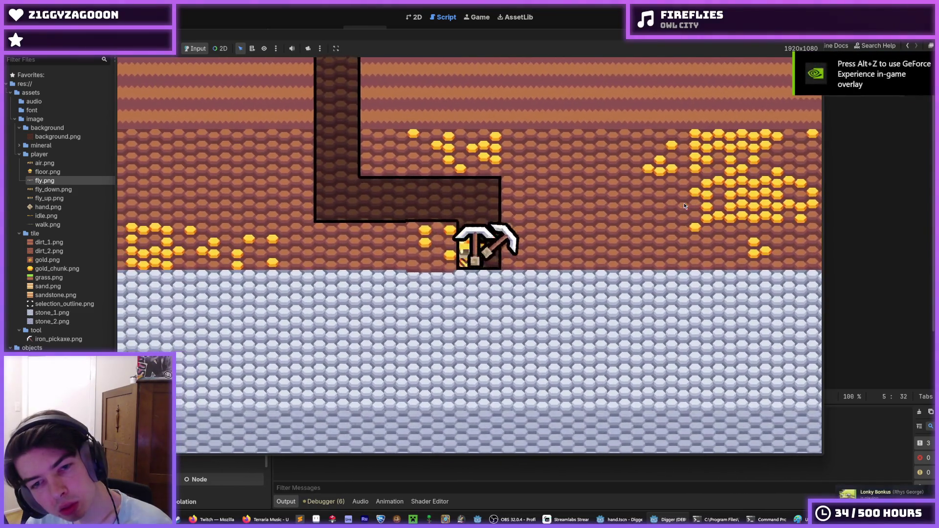
key("d")
key("s")
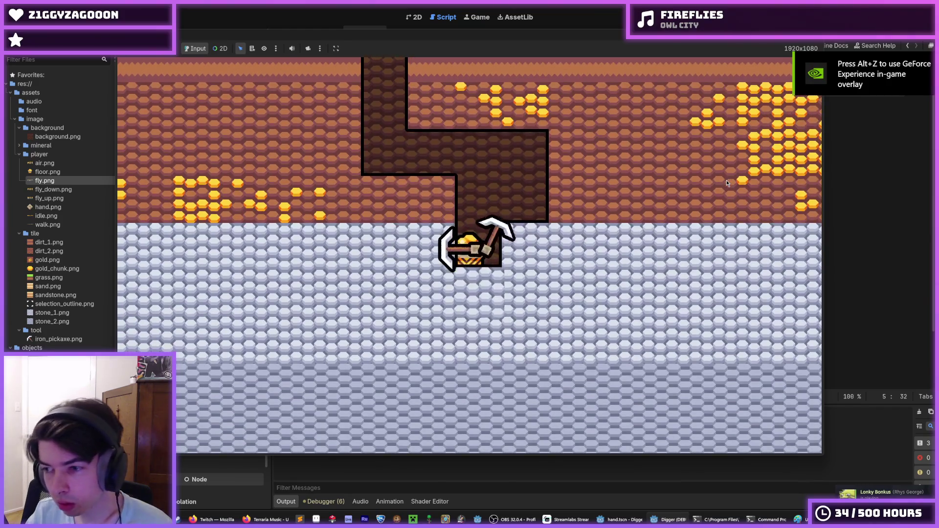
key("w")
key("Escape")
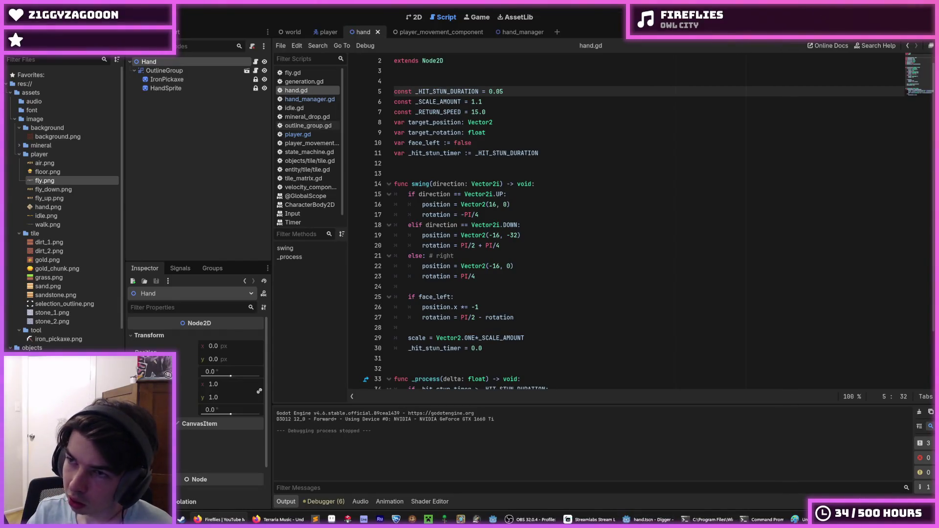
Review the hand script's variables and downward swing position lines, comparing them with the player script
left_click(680, 165)
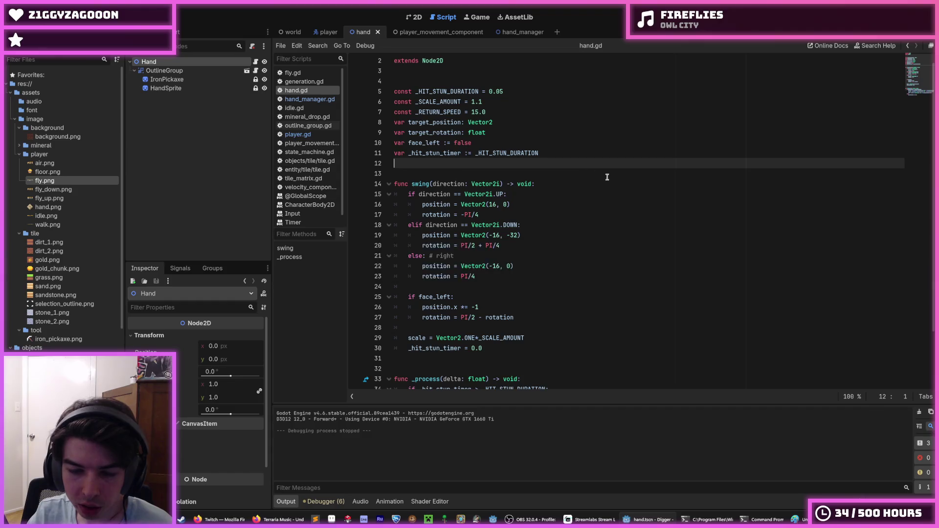
left_click(556, 228)
left_click(547, 236)
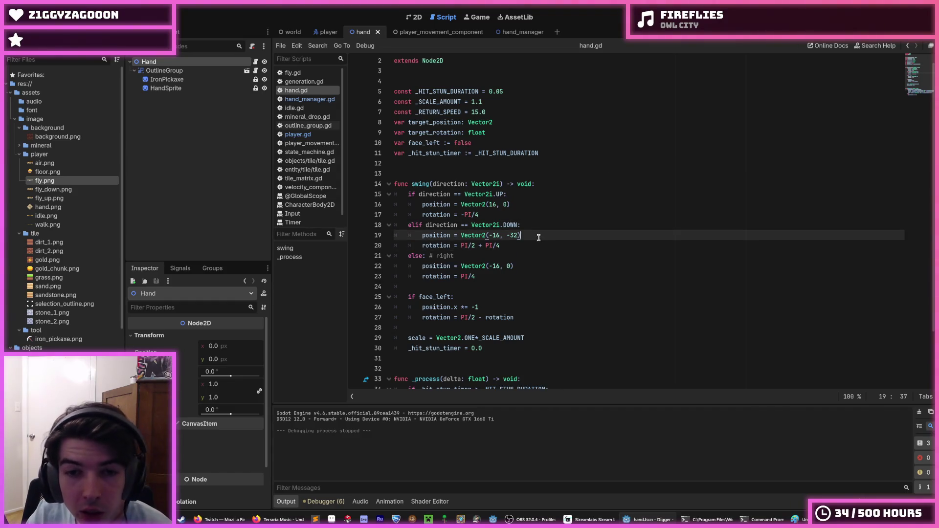
left_click(326, 32)
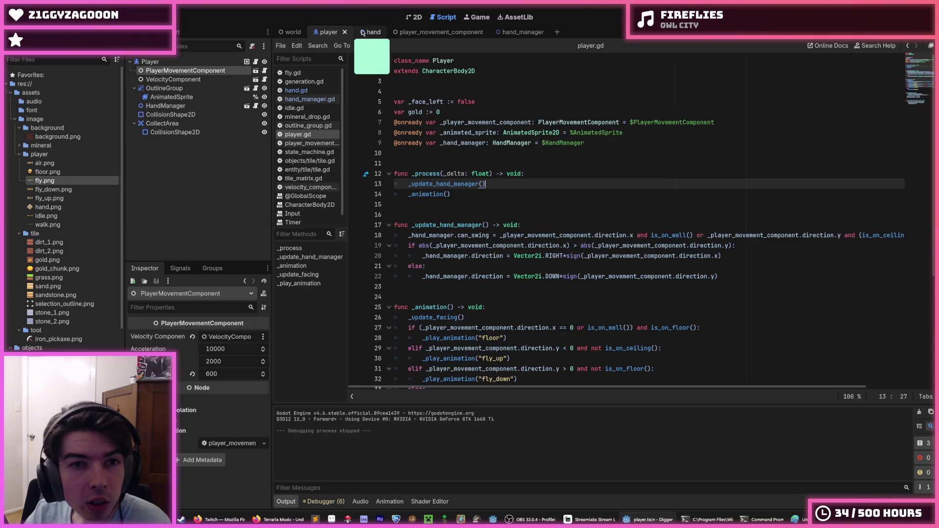
left_click(363, 33)
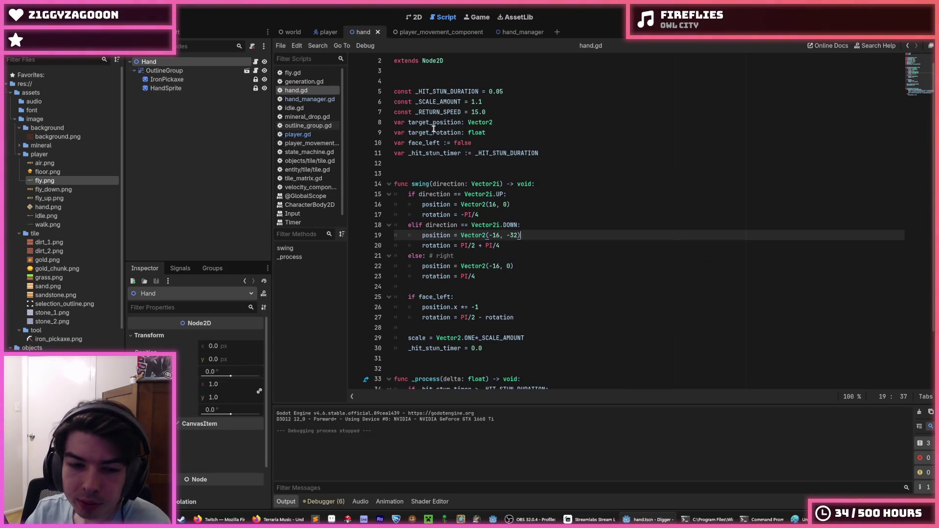
Return to the player scene with Acceleration at 8000 and launch the game to test it
scroll(455, 137, "down", 2)
scroll(499, 175, "up", 3)
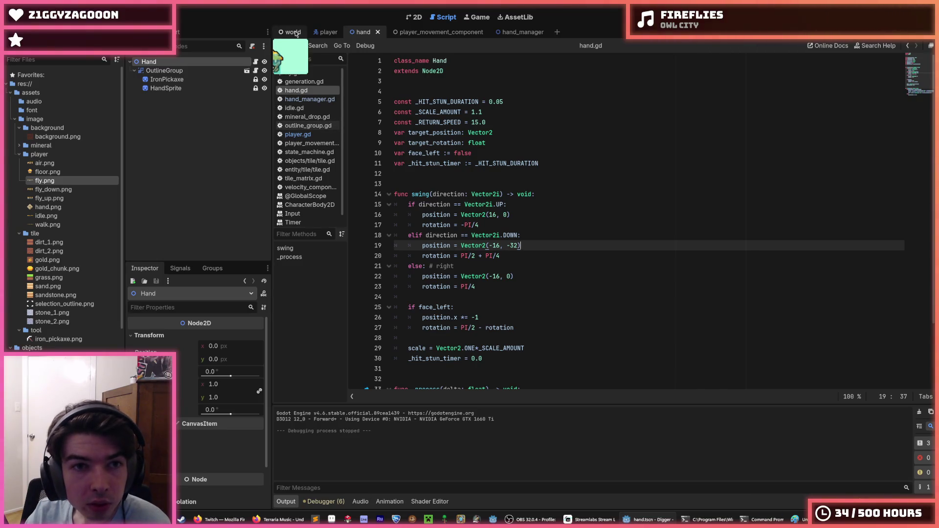
left_click(317, 32)
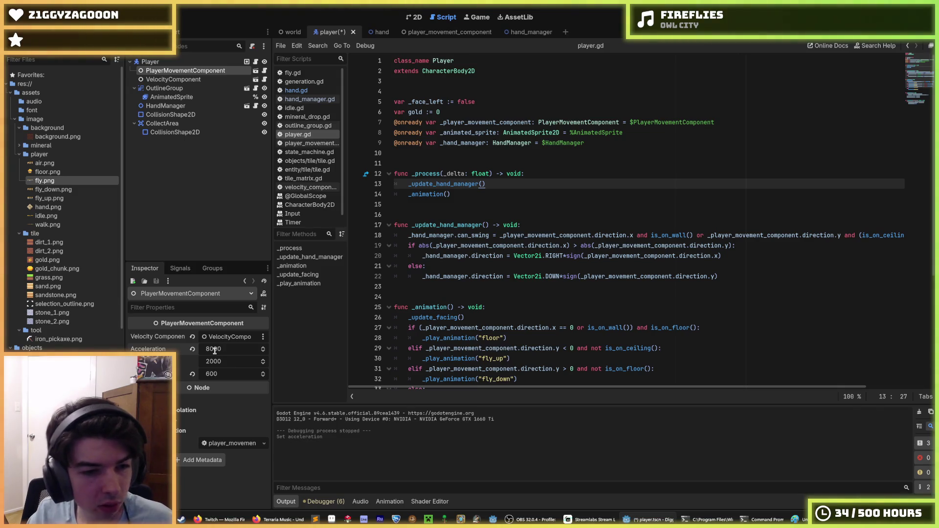
key("F5")
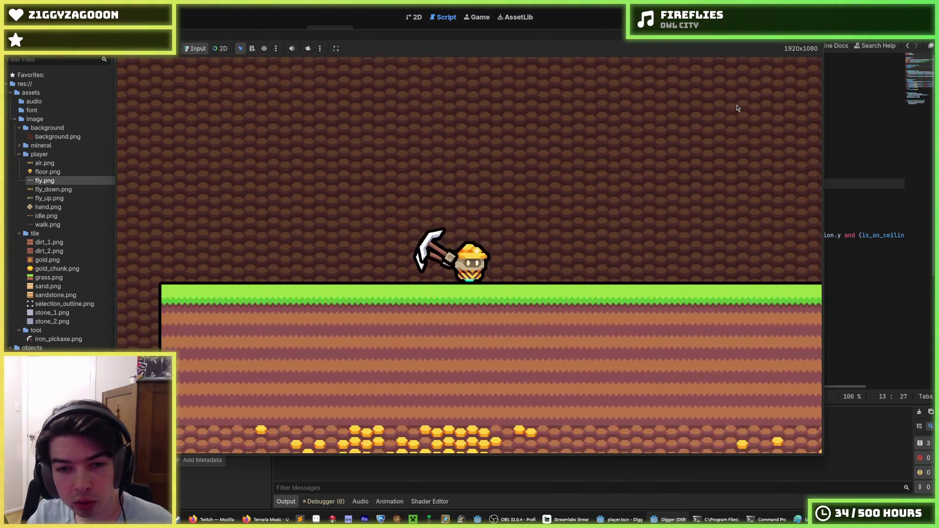
Dig a shaft down from the grass, dig sideways, fly above the surface and drop back in
key("s")
key("d")
key("w")
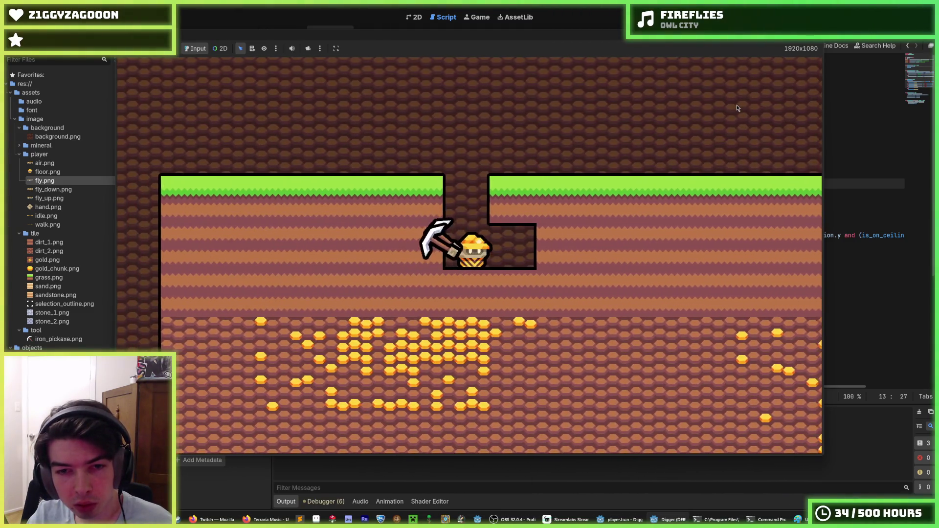
key("w")
key("d")
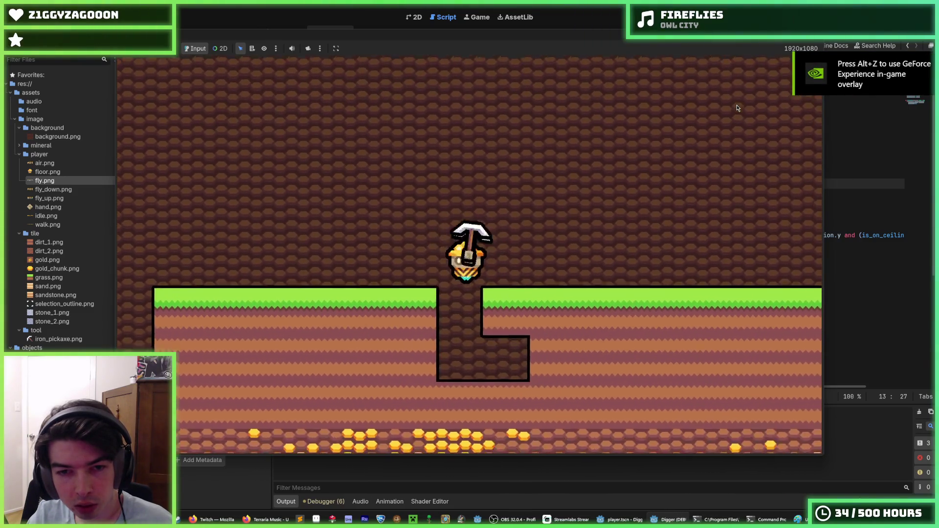
Dig down into the gold layer, mine leftward, then dig down toward the stone
key("s")
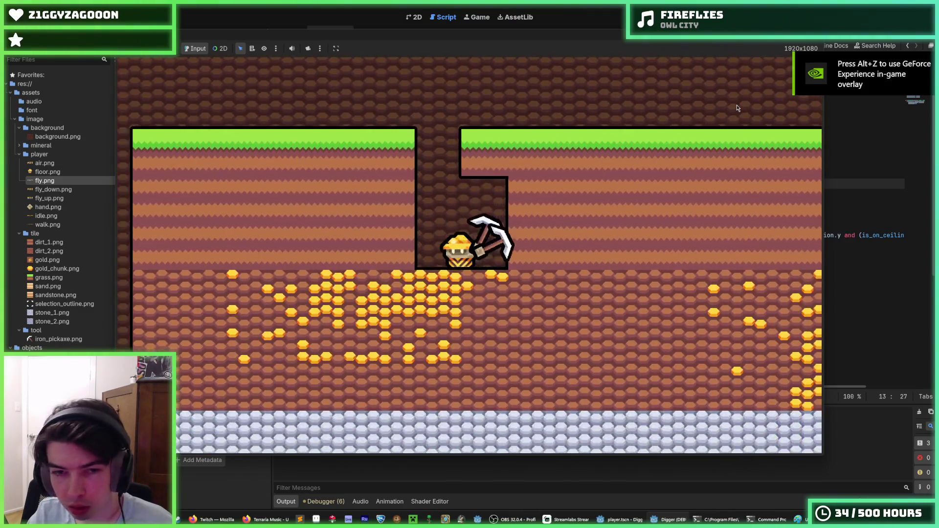
key("a")
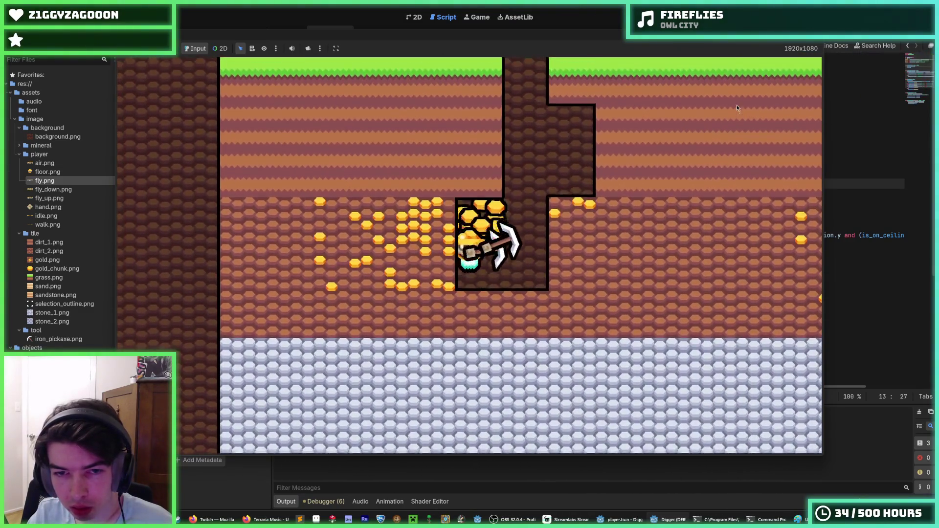
key("s")
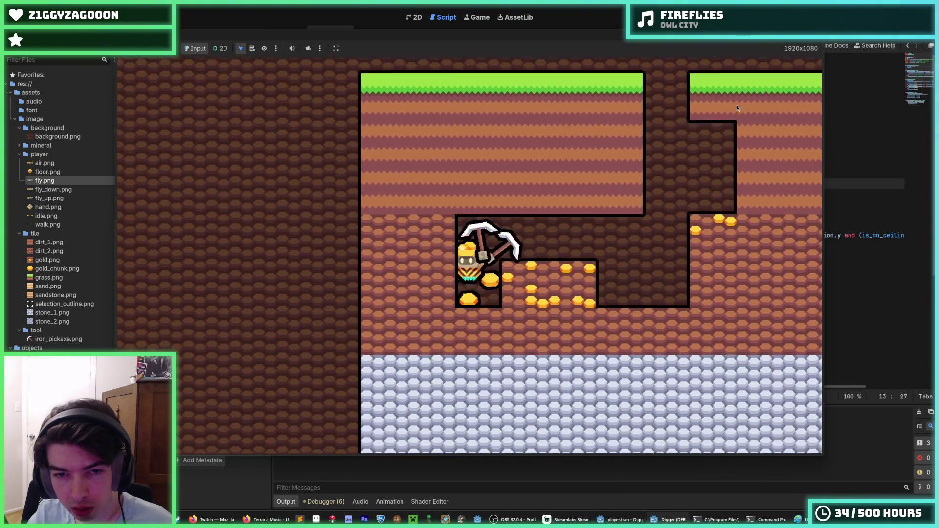
key("w")
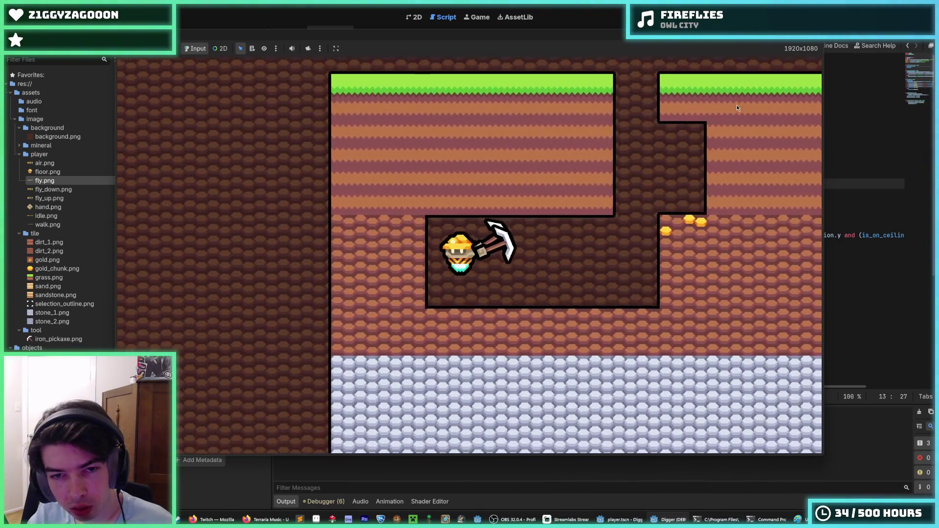
key("d")
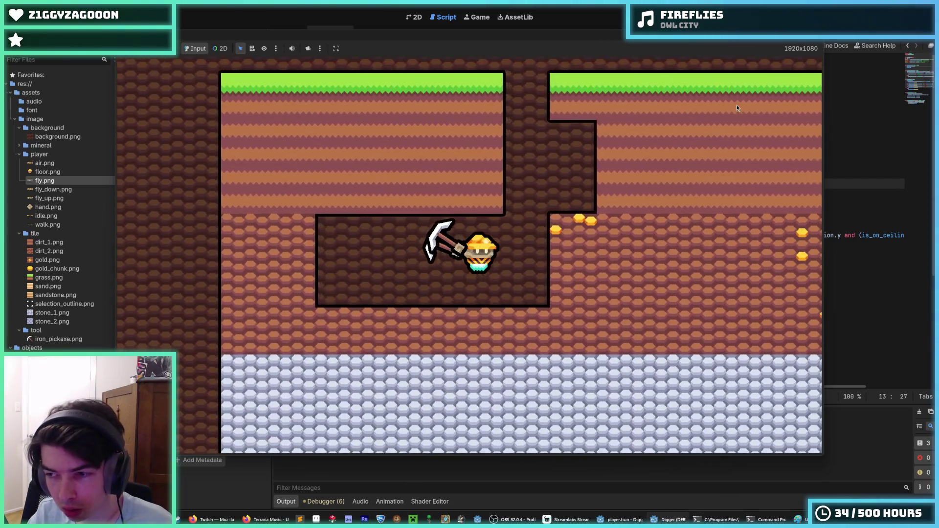
key("s")
Tunnel rightward and downward through the dirt into the gold ore
key("d")
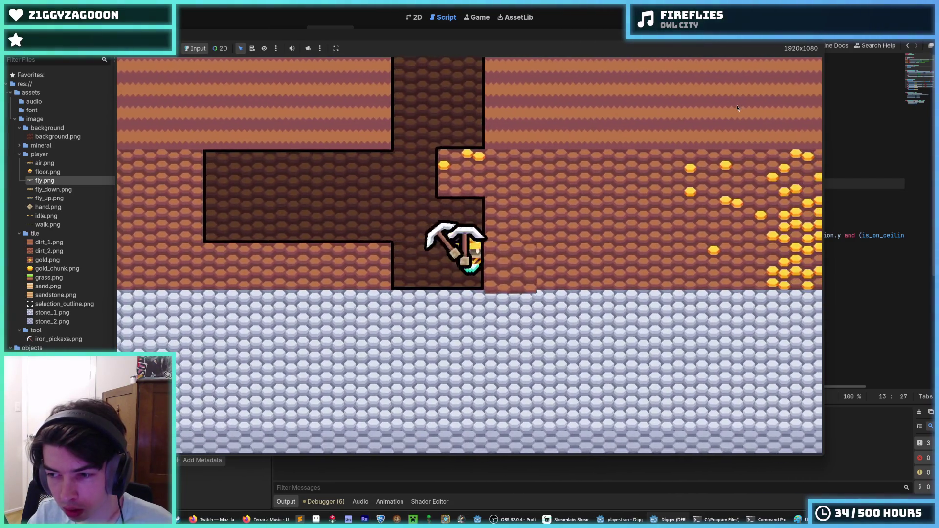
key("w")
key("d")
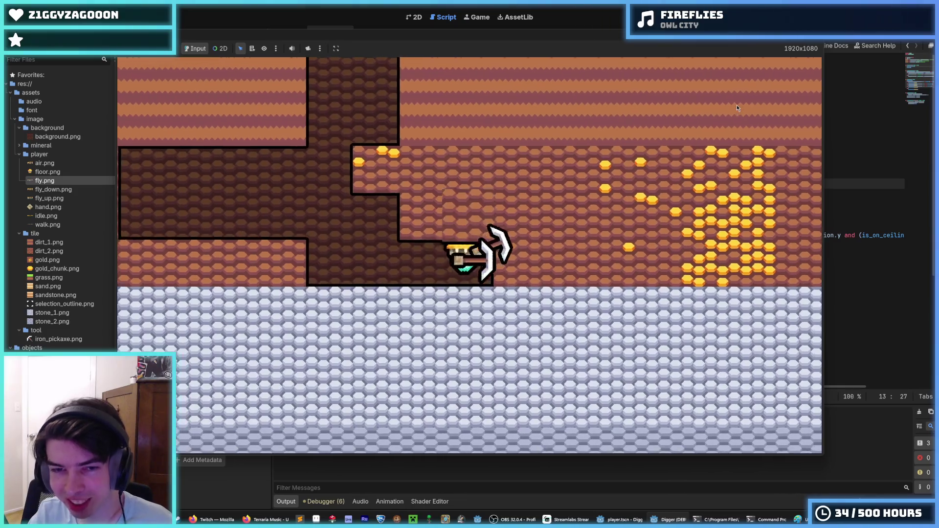
key("d")
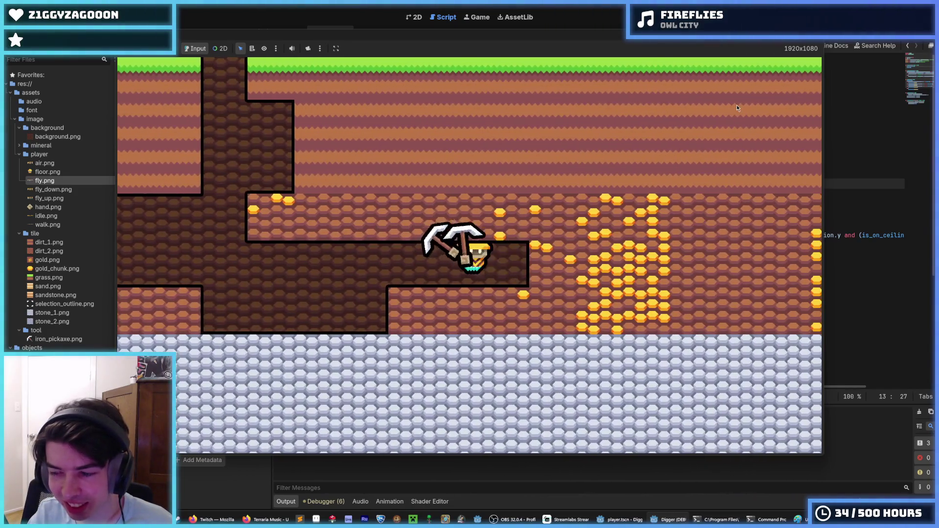
key("d")
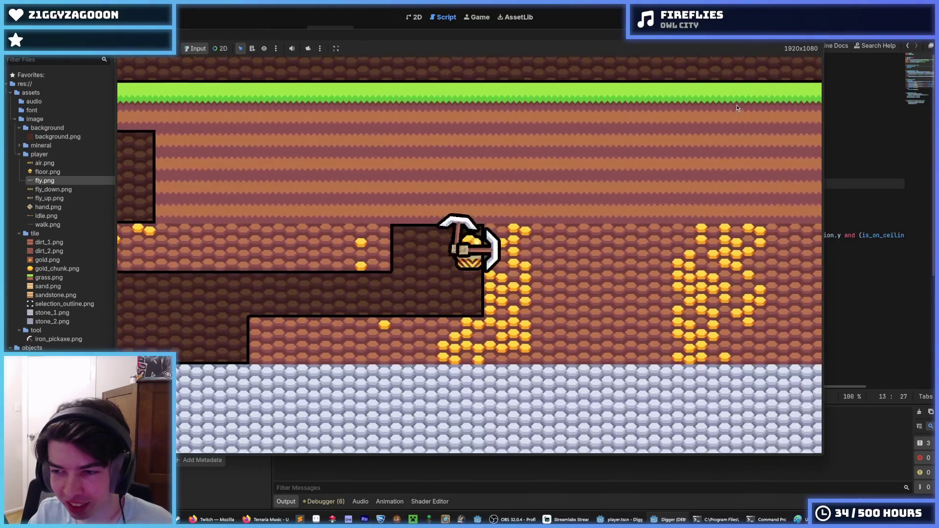
key("d")
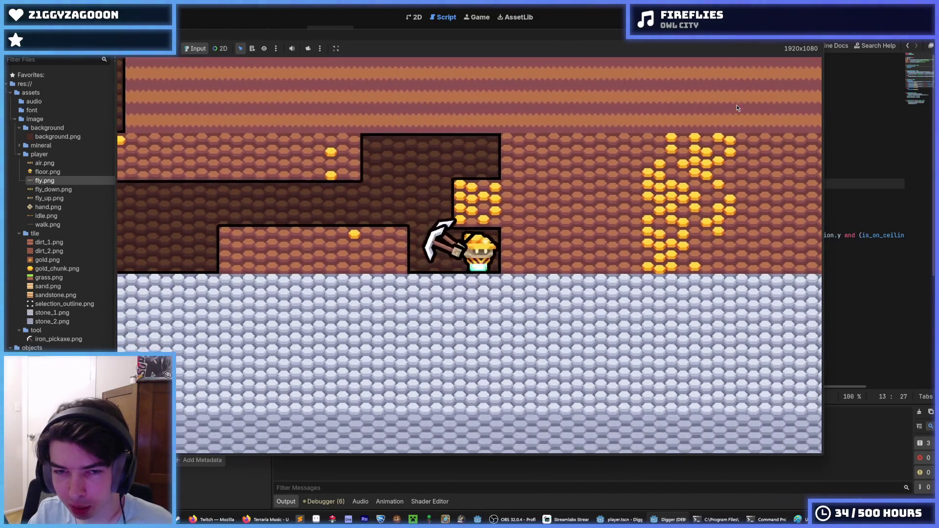
key("d")
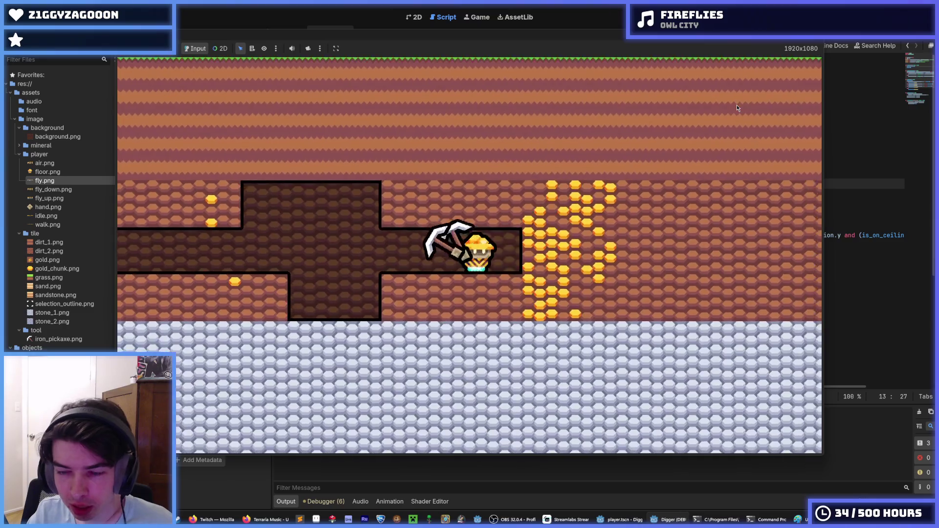
Mine up into the gold, fly out to the surface, stop the game and rerun it from the hand_manager scene
key("w")
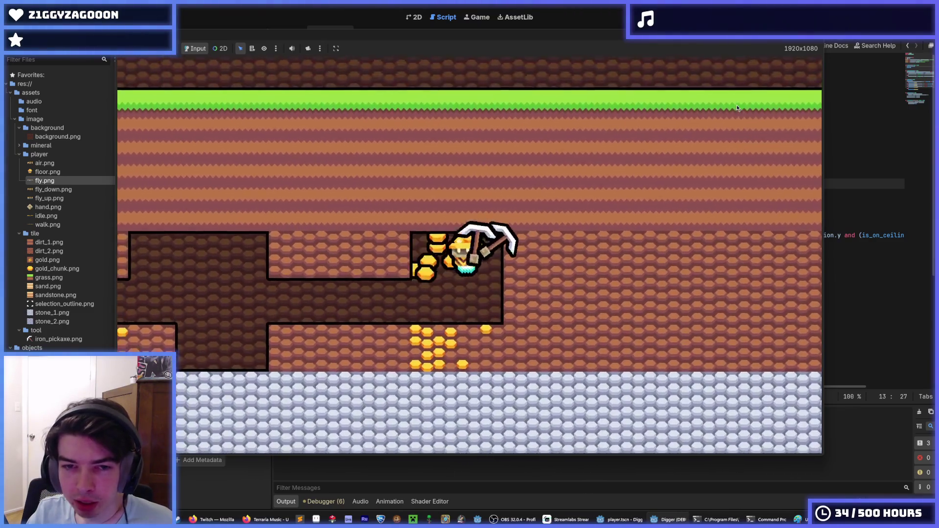
key("s")
key("w")
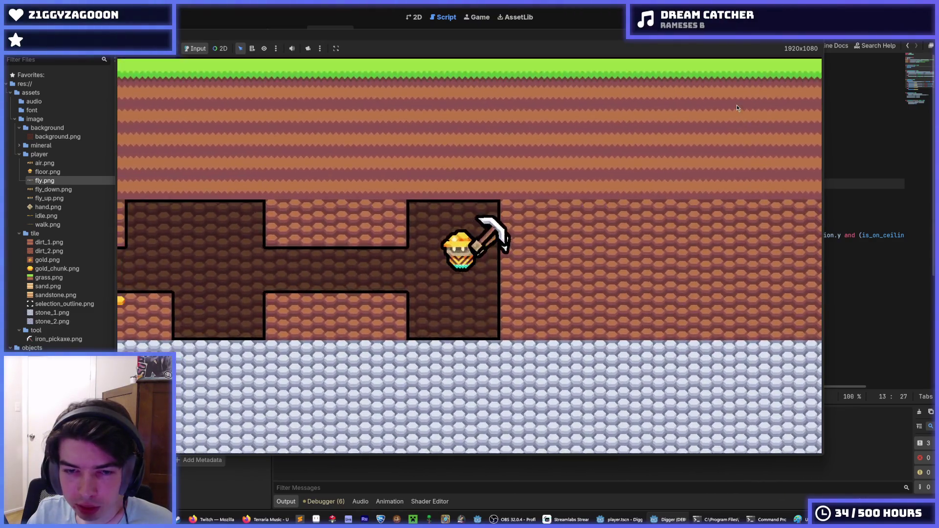
key("a")
key("F8")
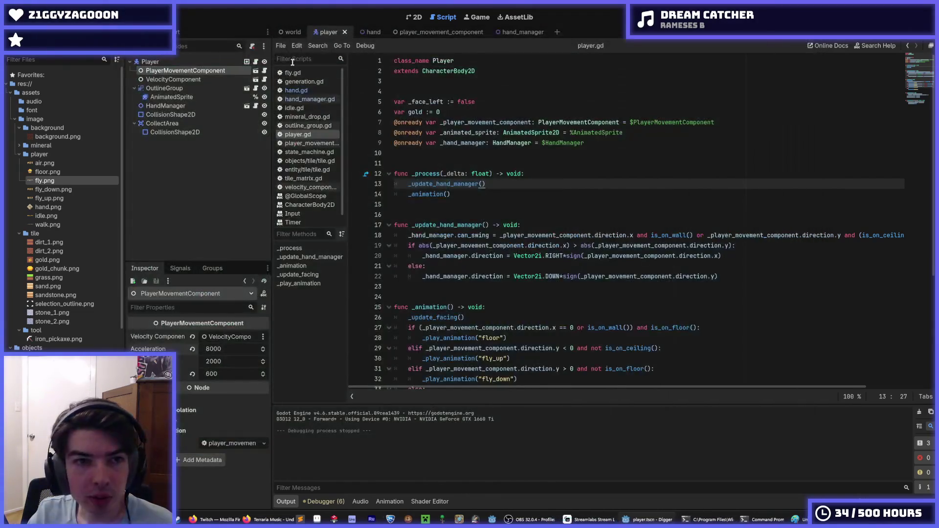
left_click(247, 106)
key("F5")
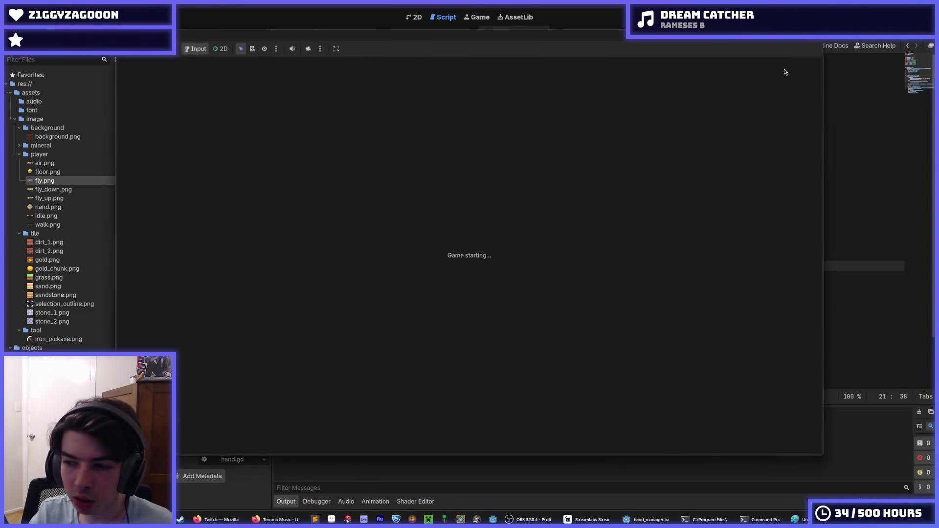